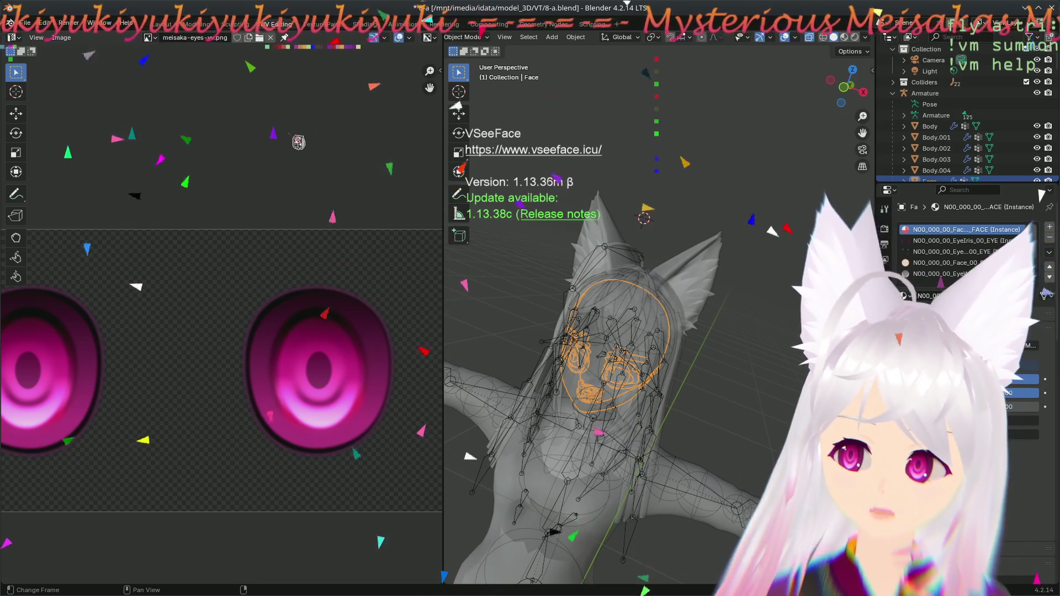
- Show the avatar in Material Preview shading and zoom into an orthographic close-up of its face
{"action": "scroll", "coordinate": [850, 51], "scroll_direction": "up", "scroll_amount": 5}
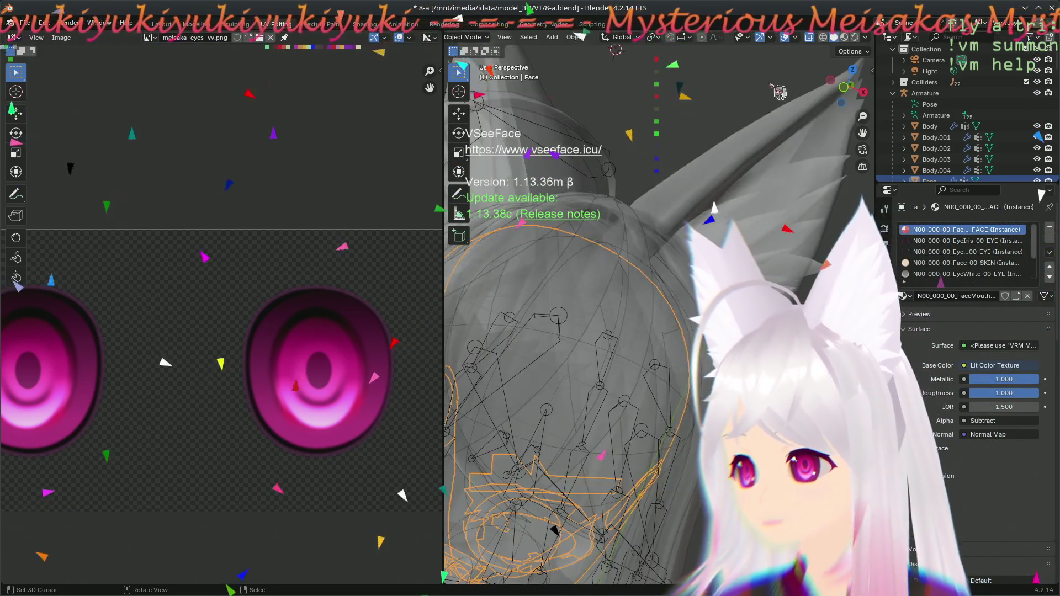
{"action": "left_click", "coordinate": [843, 37]}
{"action": "scroll", "coordinate": [679, 308], "scroll_direction": "down", "scroll_amount": 3}
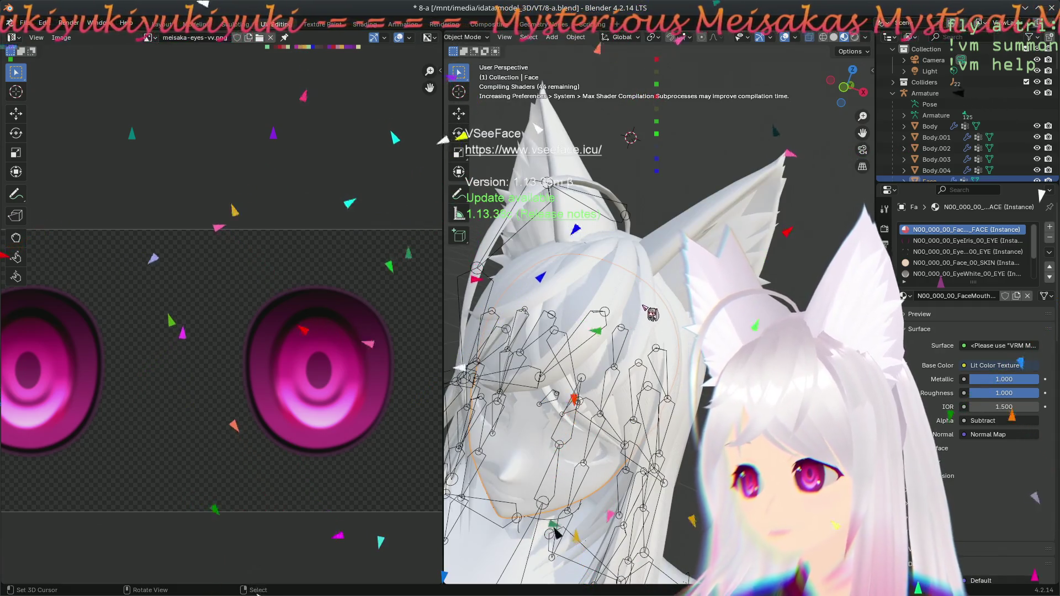
{"action": "mouse_move", "coordinate": [659, 290]}
{"action": "middle_mouse_down"}
{"action": "mouse_move", "coordinate": [679, 287]}
{"action": "mouse_move", "coordinate": [668, 288]}
{"action": "middle_mouse_up"}
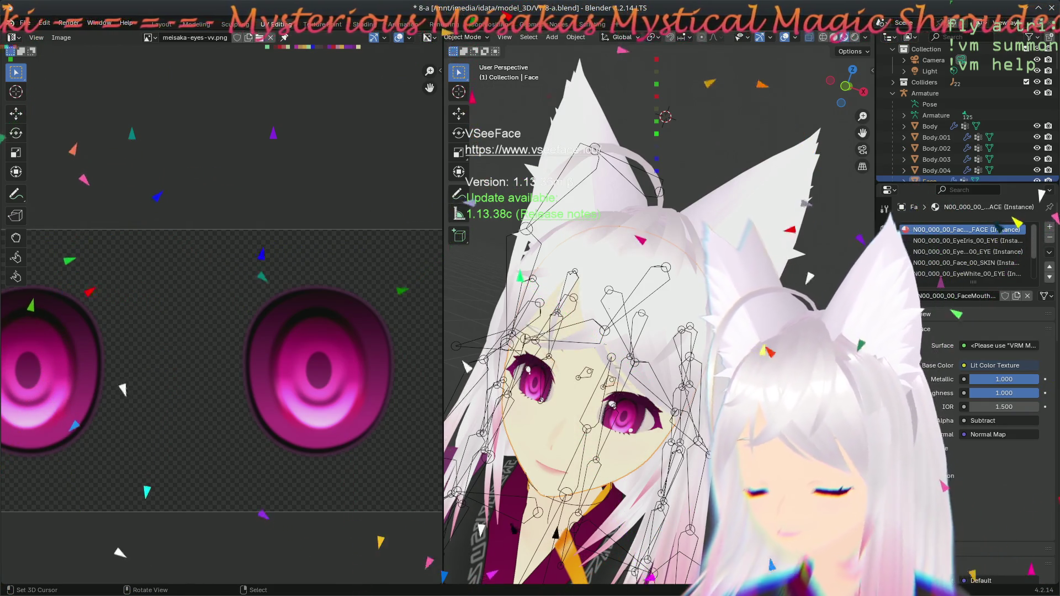
{"action": "key", "text": "KP_5"}
{"action": "scroll", "coordinate": [467, 323], "scroll_direction": "up", "scroll_amount": 8}
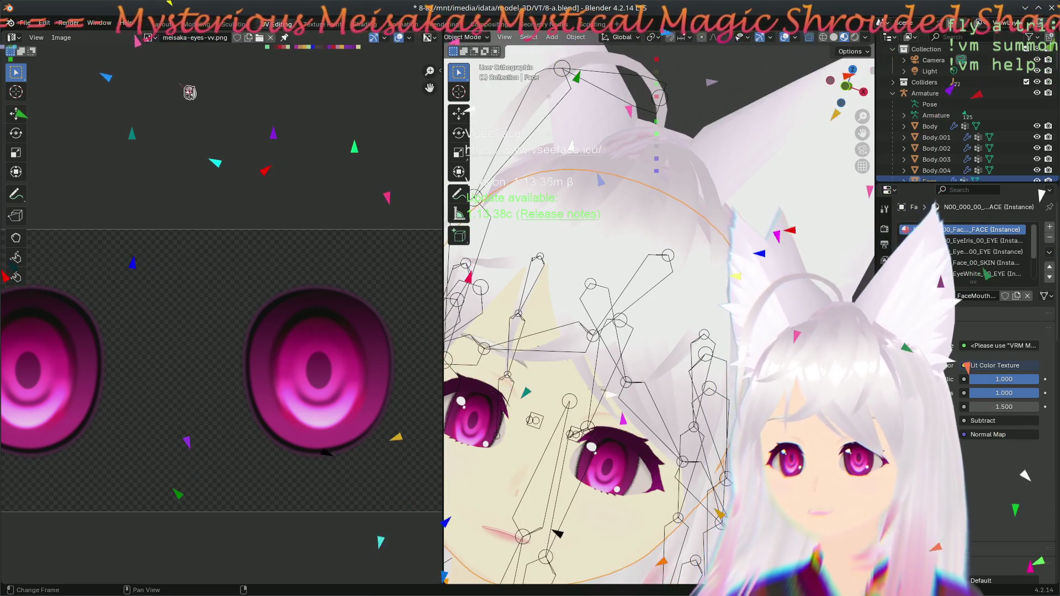
- Unlink meisaka-eyes-vv.png from the image editor and display the eyes_02 image instead
{"action": "left_click", "coordinate": [62, 37]}
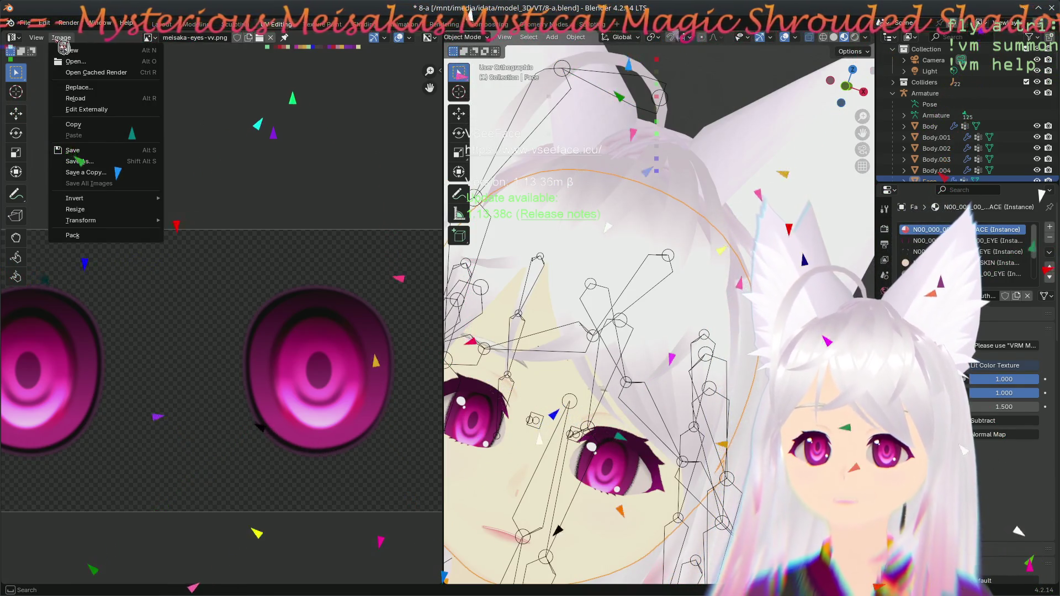
{"action": "left_click", "coordinate": [63, 46]}
{"action": "left_click", "coordinate": [65, 47]}
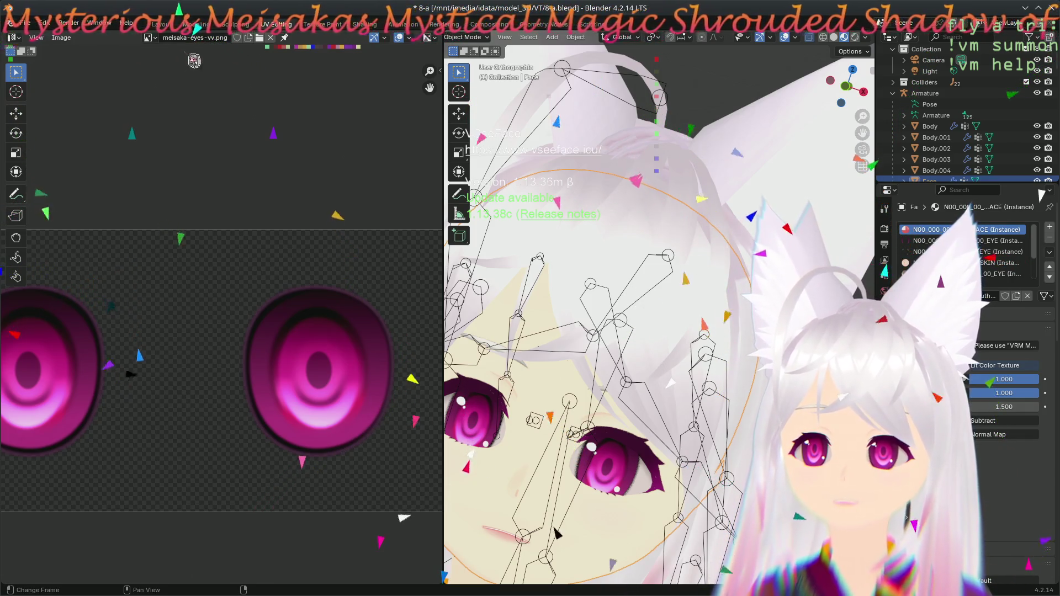
{"action": "left_click", "coordinate": [271, 37]}
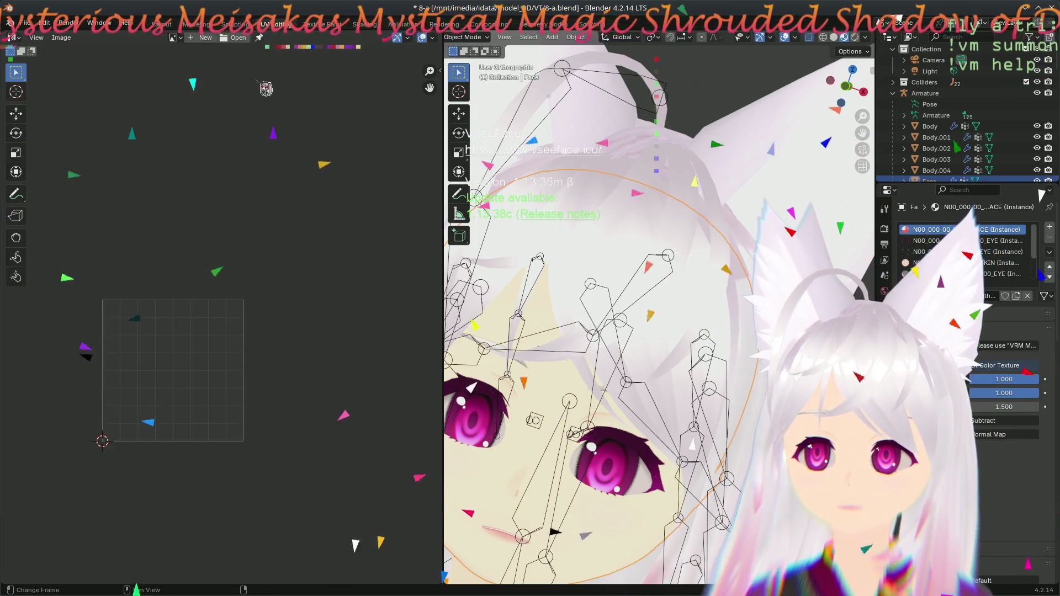
{"action": "left_click", "coordinate": [176, 37]}
{"action": "scroll", "coordinate": [238, 110], "scroll_direction": "down", "scroll_amount": 10}
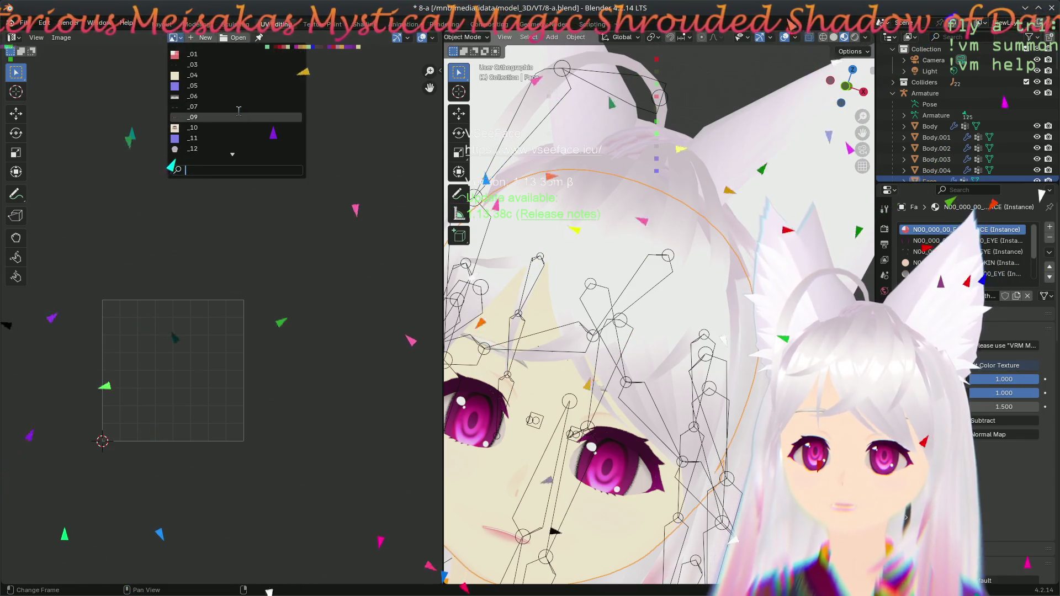
{"action": "left_click", "coordinate": [221, 128]}
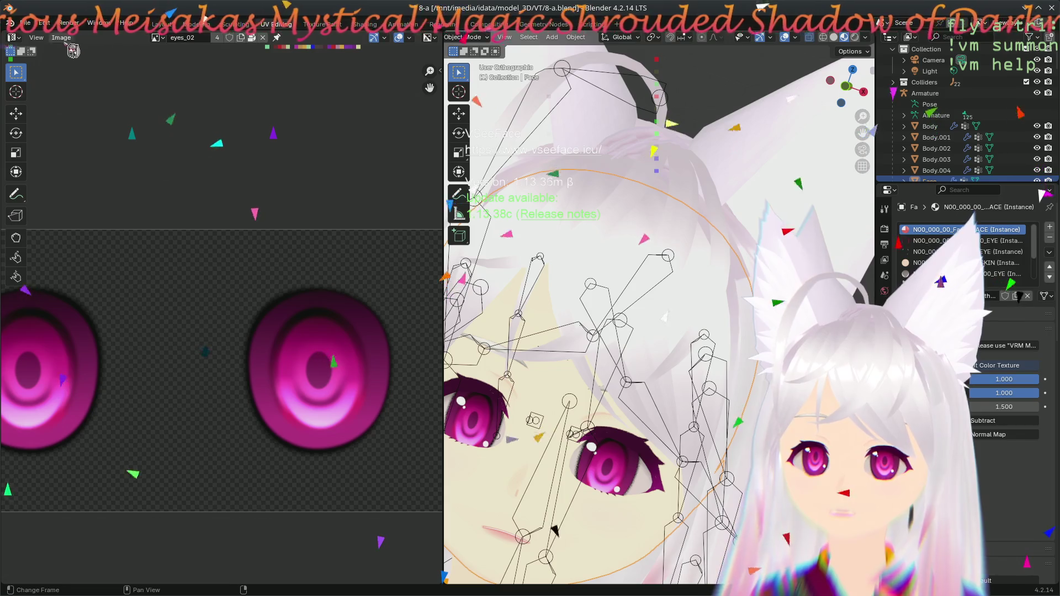
{"action": "left_click", "coordinate": [62, 38]}
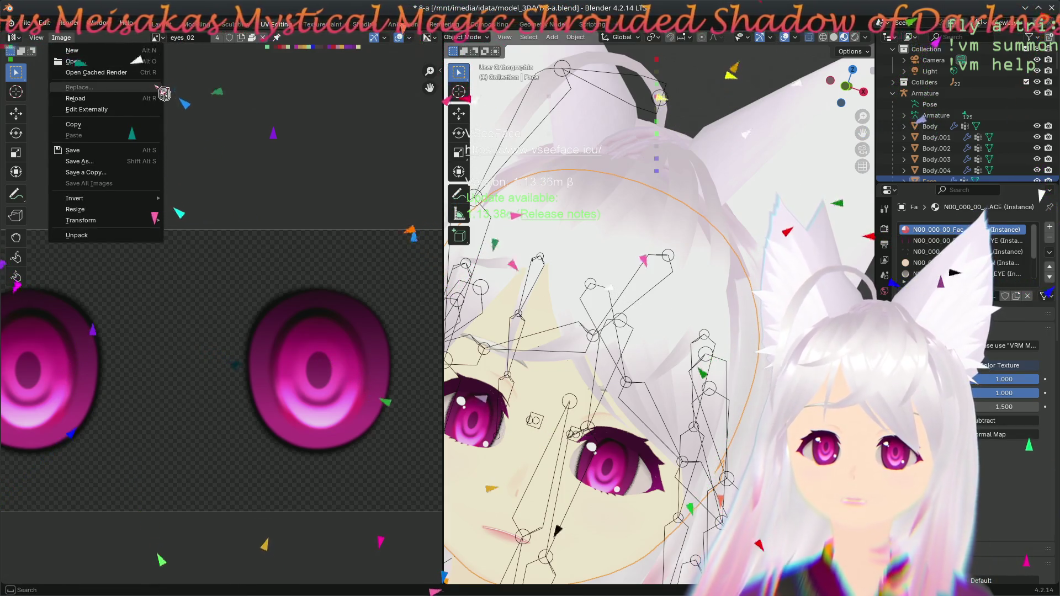
- Look through the Image and View menus, then choose Image > Unpack for eyes_02
{"action": "mouse_move", "coordinate": [129, 223]}
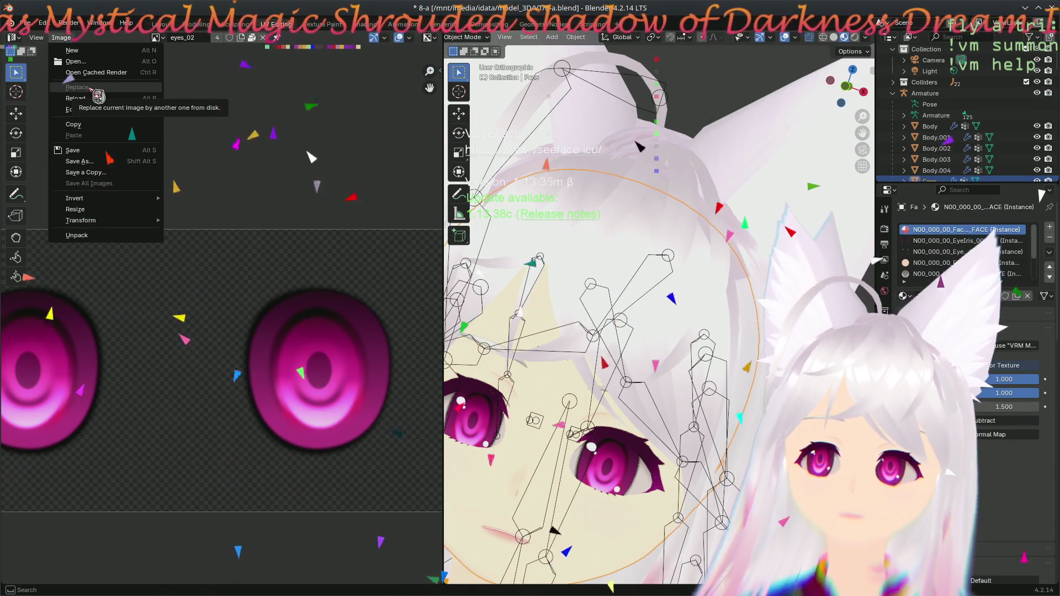
{"action": "left_click", "coordinate": [45, 39]}
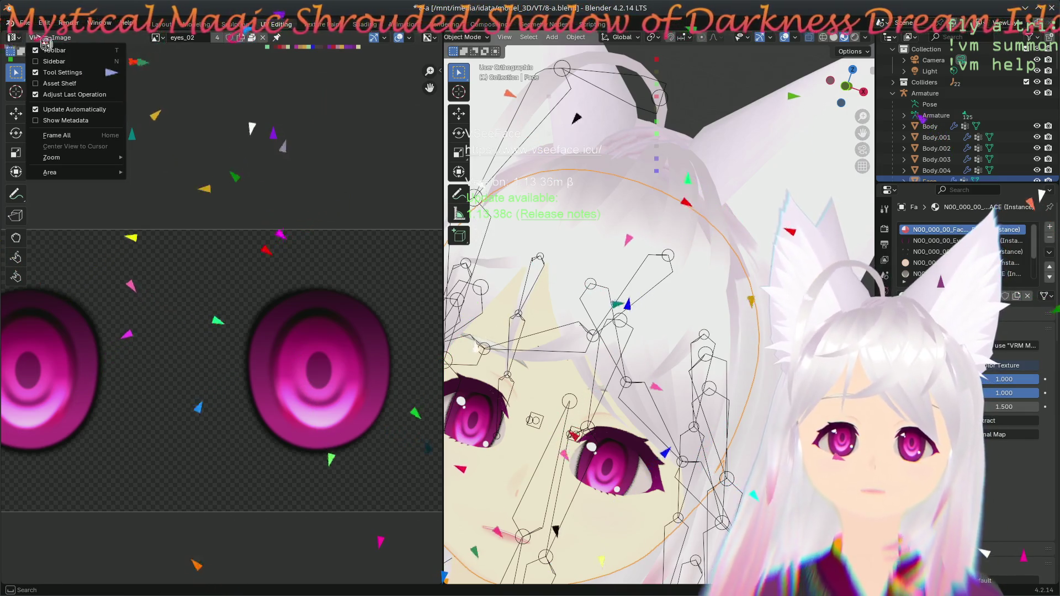
{"action": "mouse_move", "coordinate": [62, 37]}
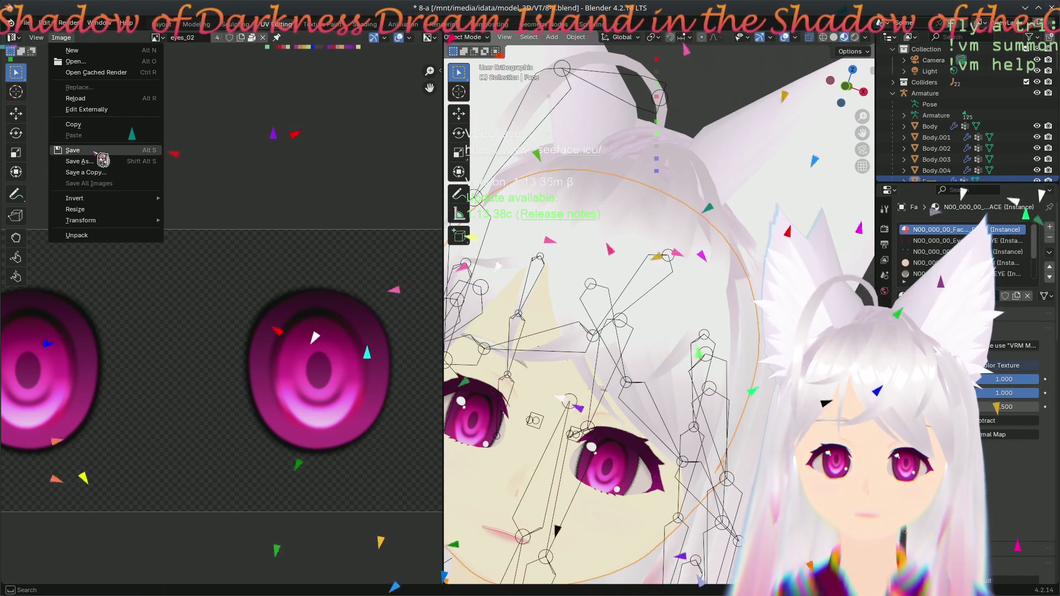
{"action": "left_click", "coordinate": [98, 235]}
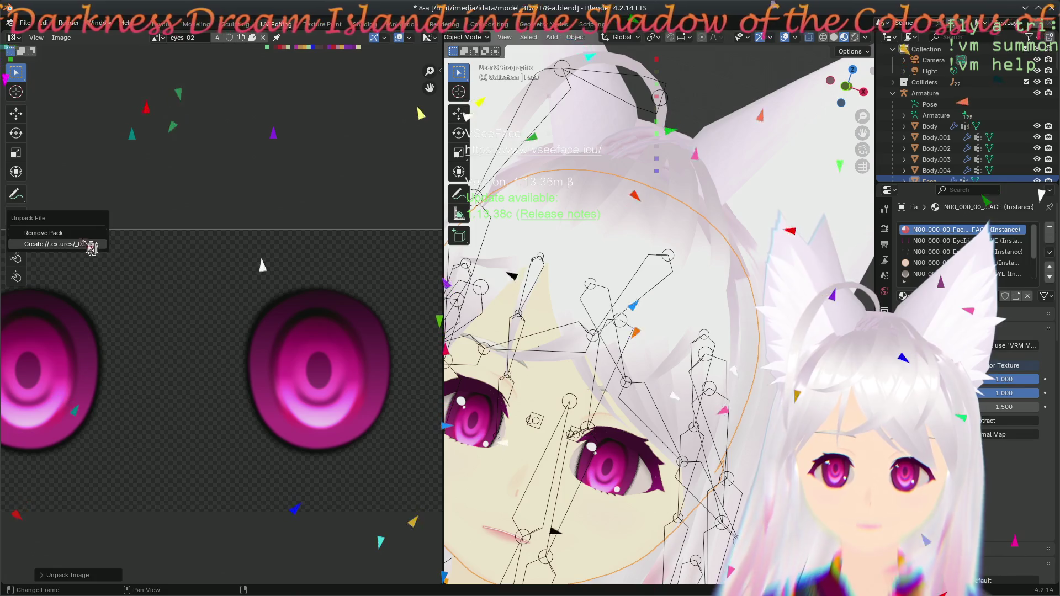
- Unpack eyes_02 to //textures/ with the Use Local File method
{"action": "left_click", "coordinate": [87, 244]}
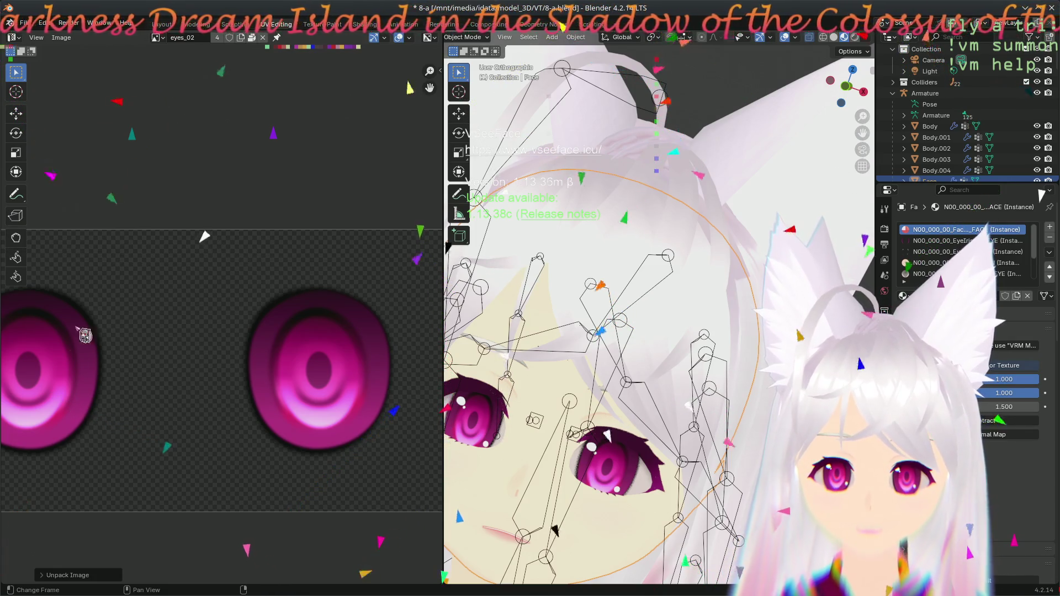
{"action": "left_click", "coordinate": [44, 575]}
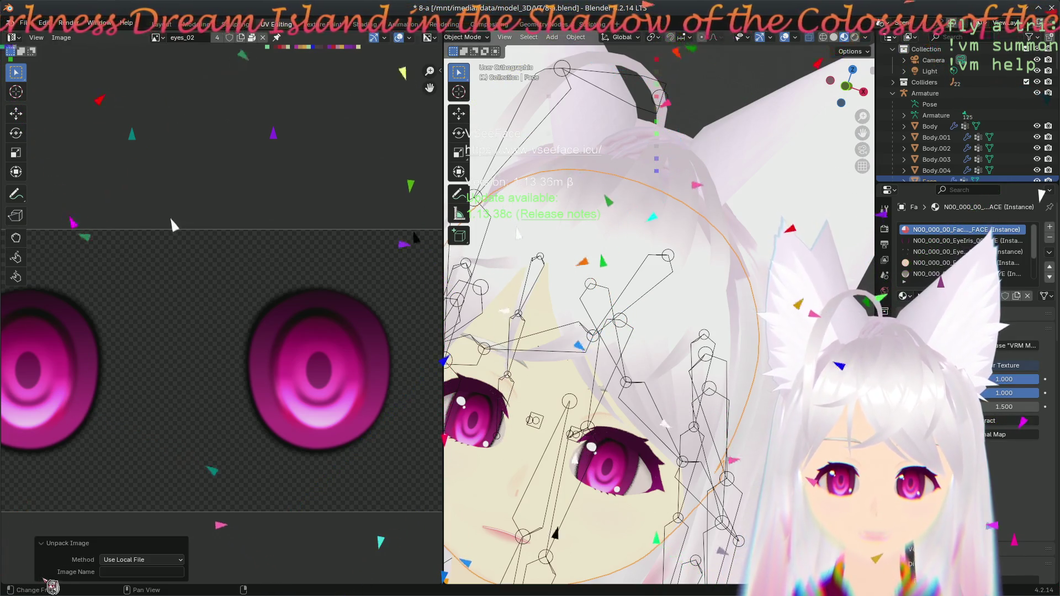
{"action": "left_click", "coordinate": [179, 562]}
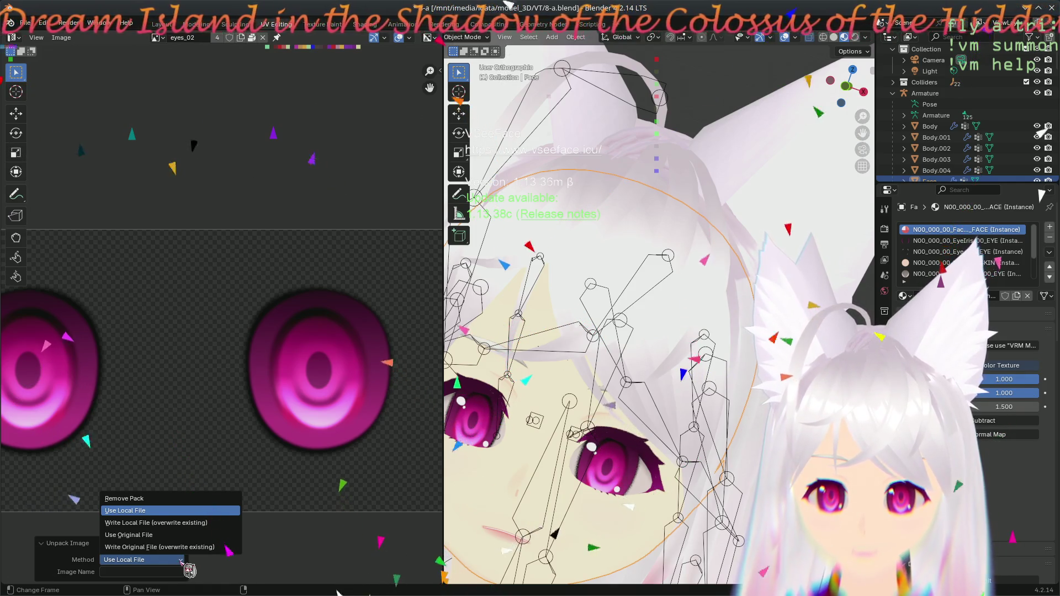
{"action": "left_click", "coordinate": [182, 563]}
{"action": "left_click", "coordinate": [174, 572]}
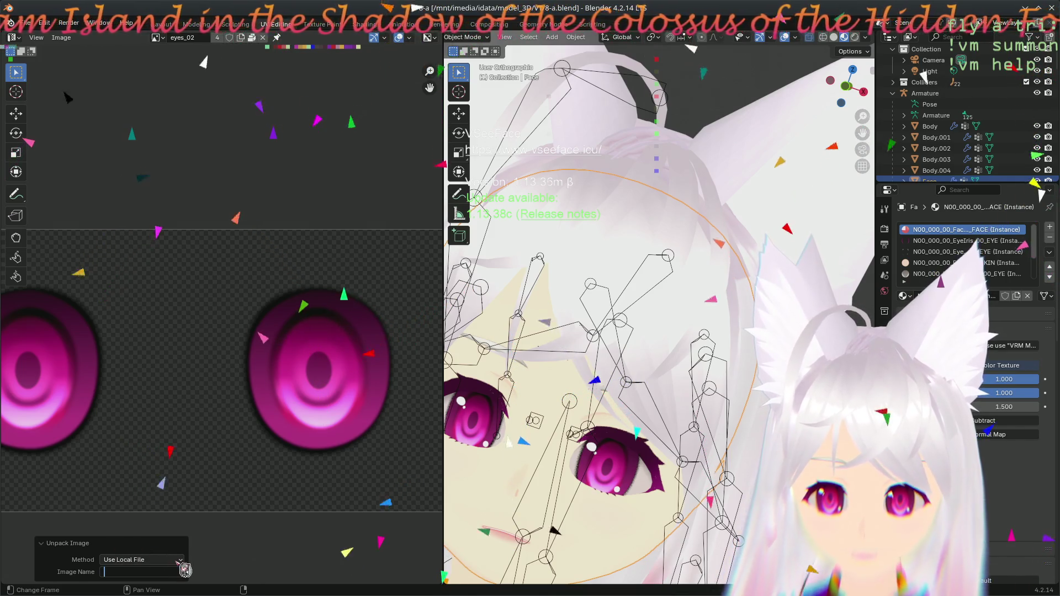
{"action": "left_click", "coordinate": [178, 561]}
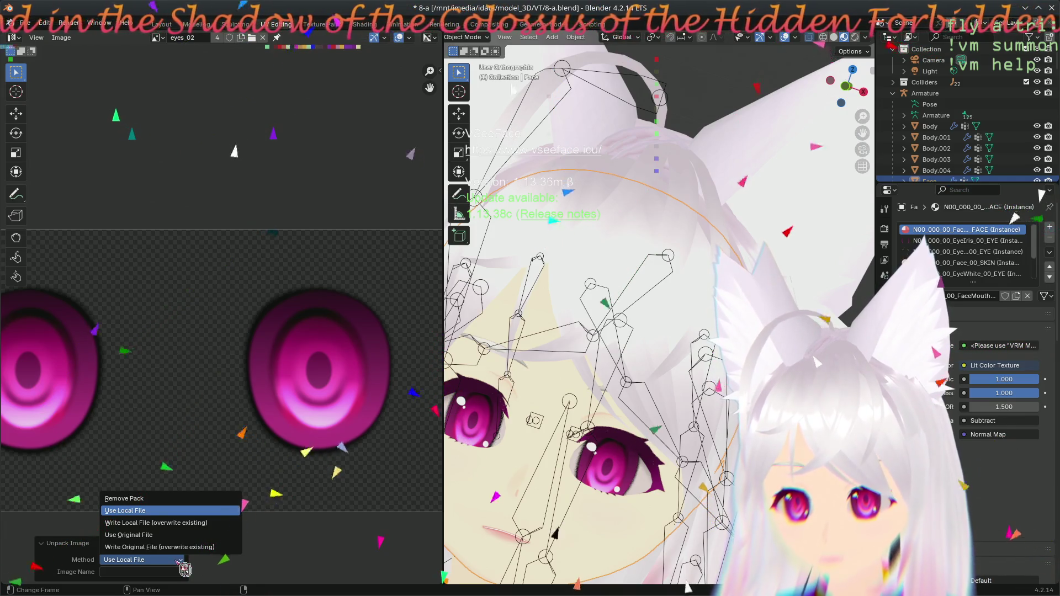
{"action": "left_click", "coordinate": [96, 558]}
{"action": "left_click", "coordinate": [62, 38]}
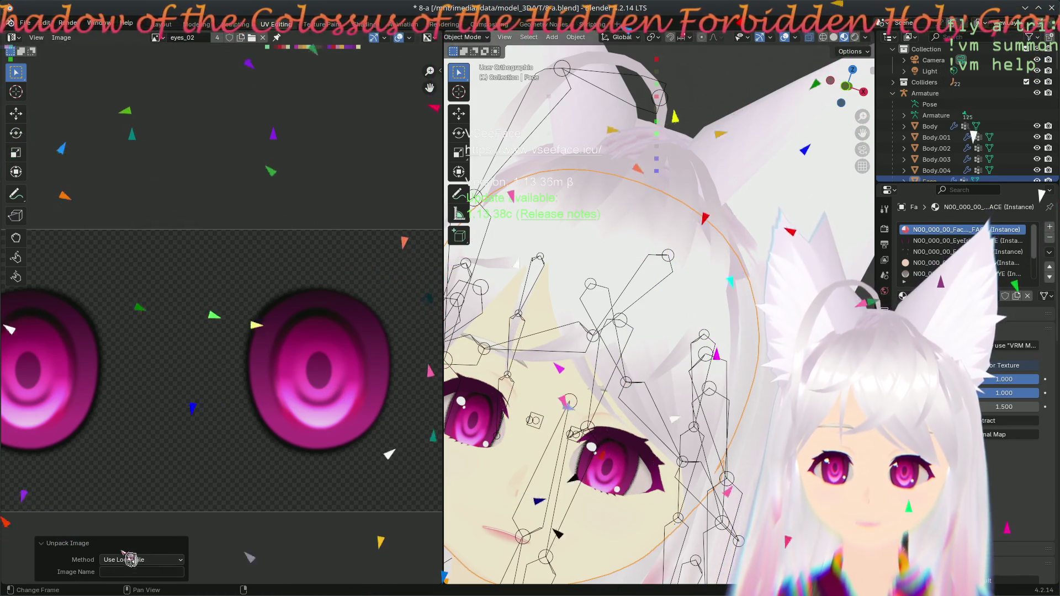
{"action": "left_click", "coordinate": [53, 543]}
{"action": "scroll", "coordinate": [157, 312], "scroll_direction": "down", "scroll_amount": 2}
{"action": "scroll", "coordinate": [175, 306], "scroll_direction": "up", "scroll_amount": 2}
- Reload the eyes_02 texture from disk with Image > Reload
{"action": "scroll", "coordinate": [254, 364], "scroll_direction": "down", "scroll_amount": 2}
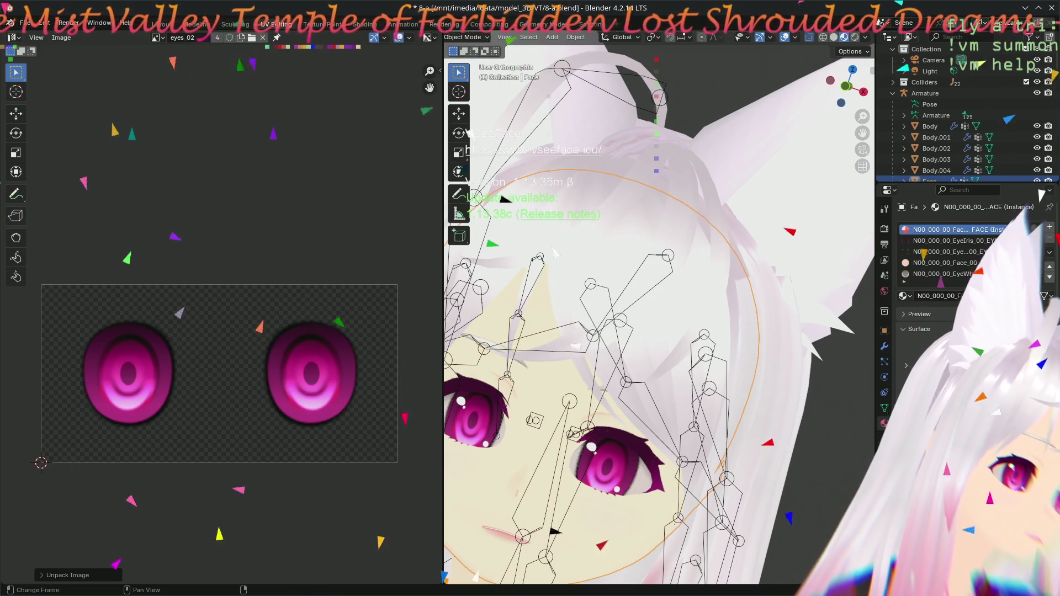
{"action": "left_click", "coordinate": [61, 38]}
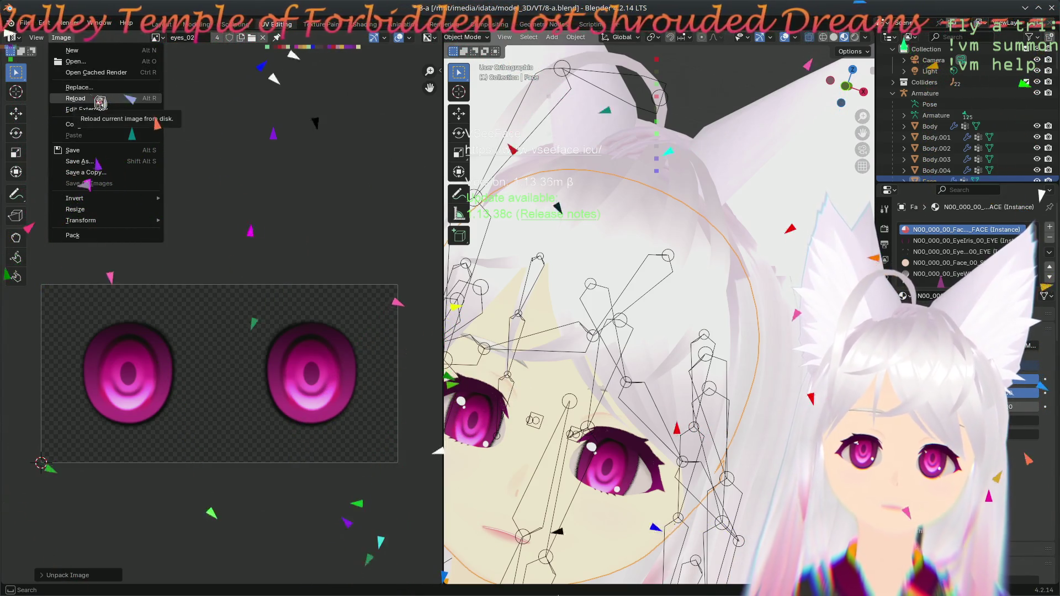
{"action": "left_click", "coordinate": [98, 105]}
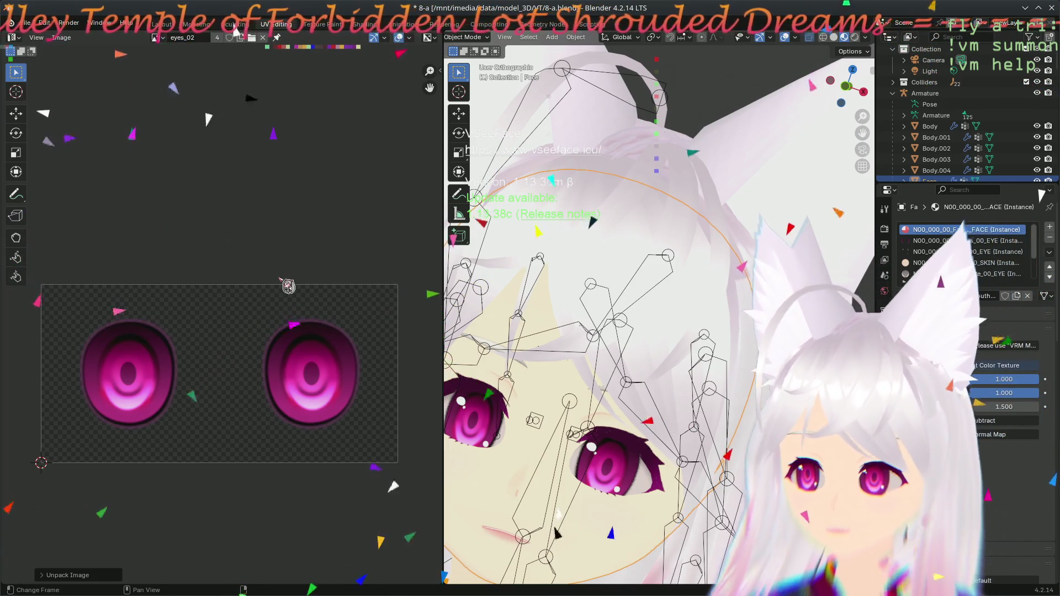
- Orbit and zoom around the face to inspect the magenta eye texture from several angles
{"action": "mouse_move", "coordinate": [651, 364]}
{"action": "middle_mouse_down"}
{"action": "mouse_move", "coordinate": [692, 329]}
{"action": "mouse_move", "coordinate": [694, 353]}
{"action": "middle_mouse_up"}
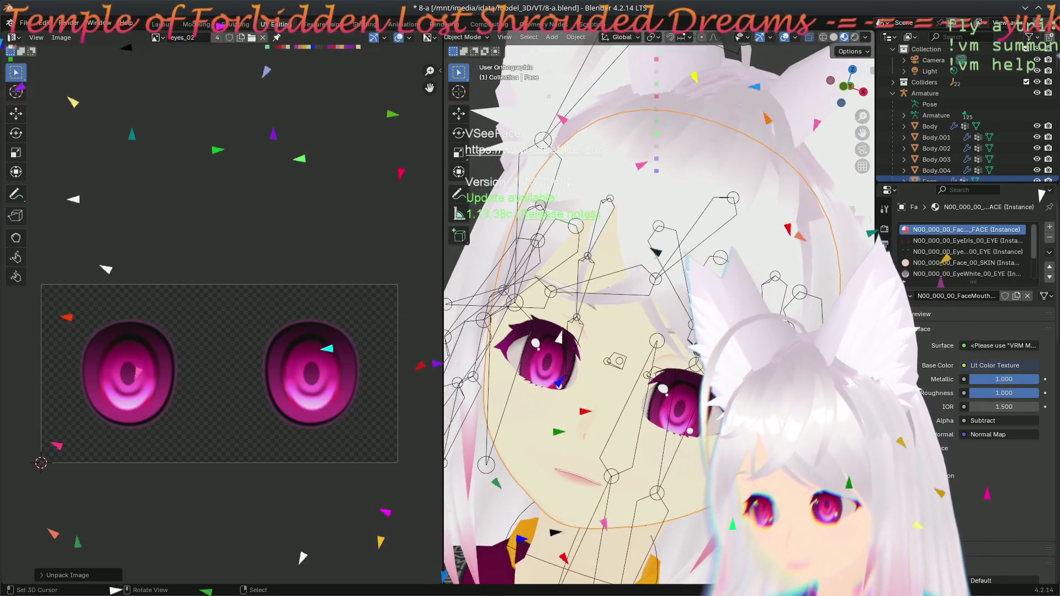
{"action": "scroll", "coordinate": [645, 322], "scroll_direction": "up", "scroll_amount": 2}
{"action": "mouse_move", "coordinate": [646, 321]}
{"action": "middle_mouse_down"}
{"action": "mouse_move", "coordinate": [651, 293]}
{"action": "mouse_move", "coordinate": [635, 298]}
{"action": "middle_mouse_up"}
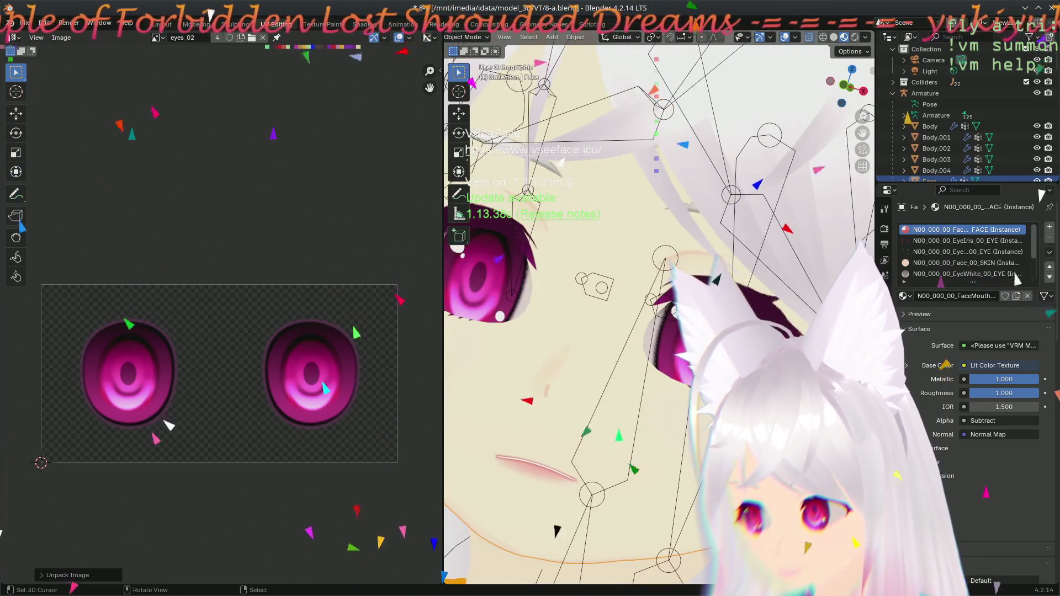
{"action": "mouse_move", "coordinate": [701, 276]}
{"action": "middle_mouse_down"}
{"action": "mouse_move", "coordinate": [676, 281]}
{"action": "mouse_move", "coordinate": [709, 292]}
{"action": "middle_mouse_up"}
{"action": "scroll", "coordinate": [656, 315], "scroll_direction": "down", "scroll_amount": 3}
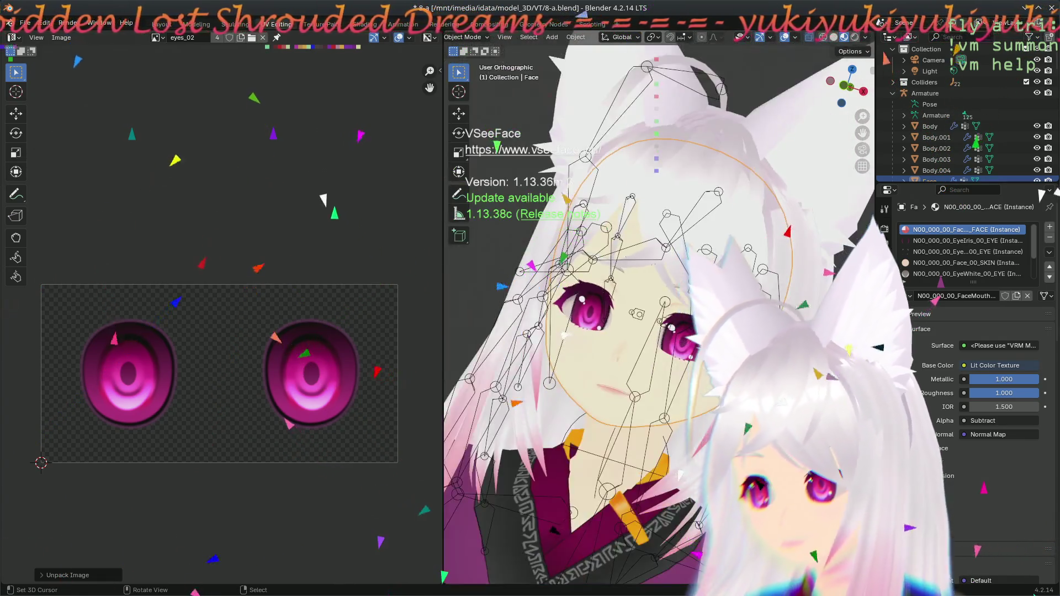
{"action": "middle_click_drag", "start_coordinate": [656, 315], "coordinate": [635, 304]}
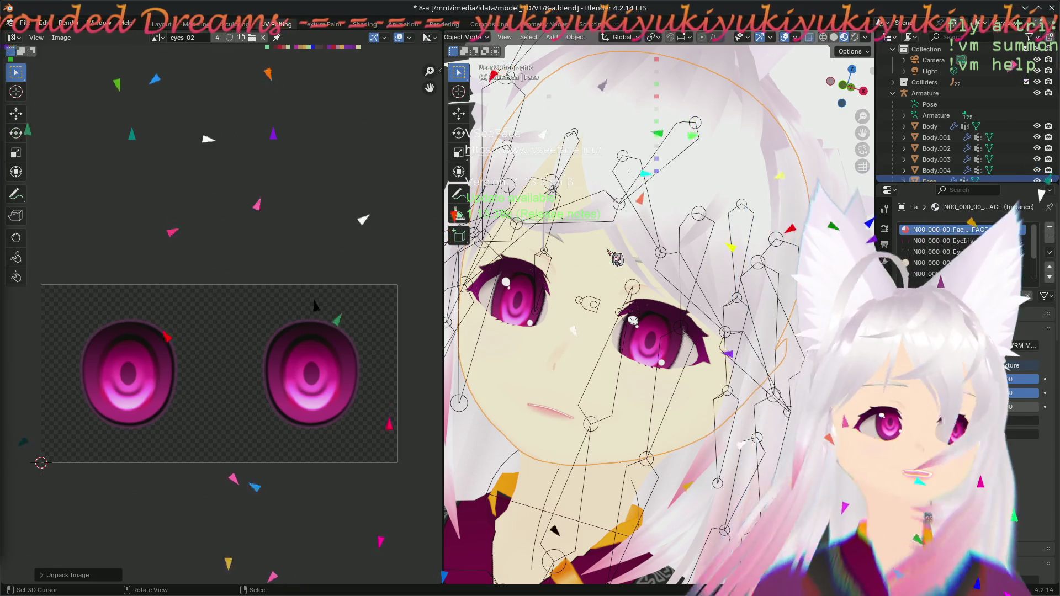
- Switch to Front Orthographic view and zoom in on the cat ears
{"action": "middle_click_drag", "start_coordinate": [627, 153], "coordinate": [697, 393]}
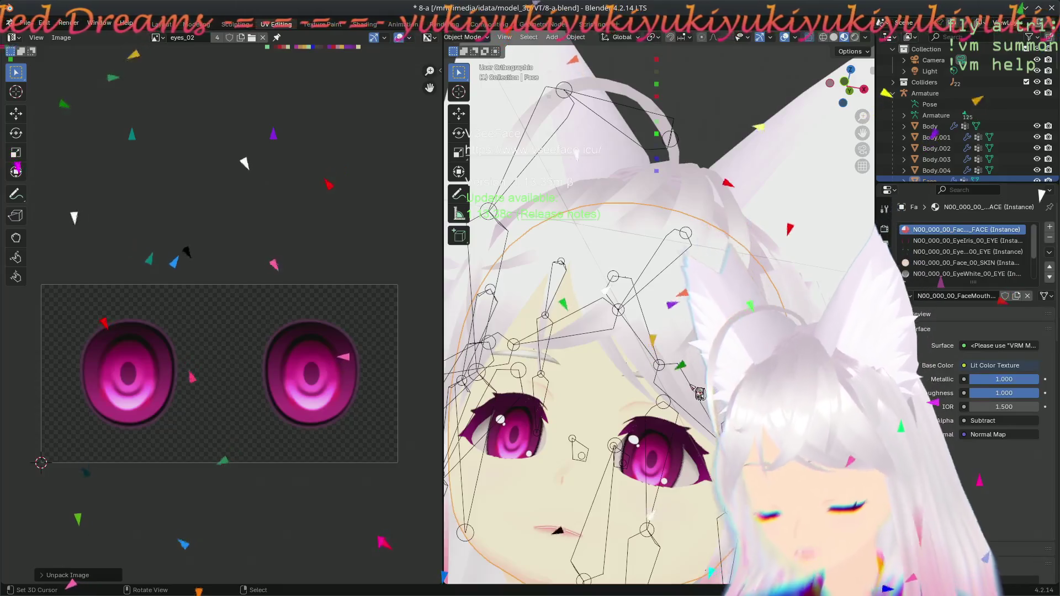
{"action": "key", "text": "KP_1"}
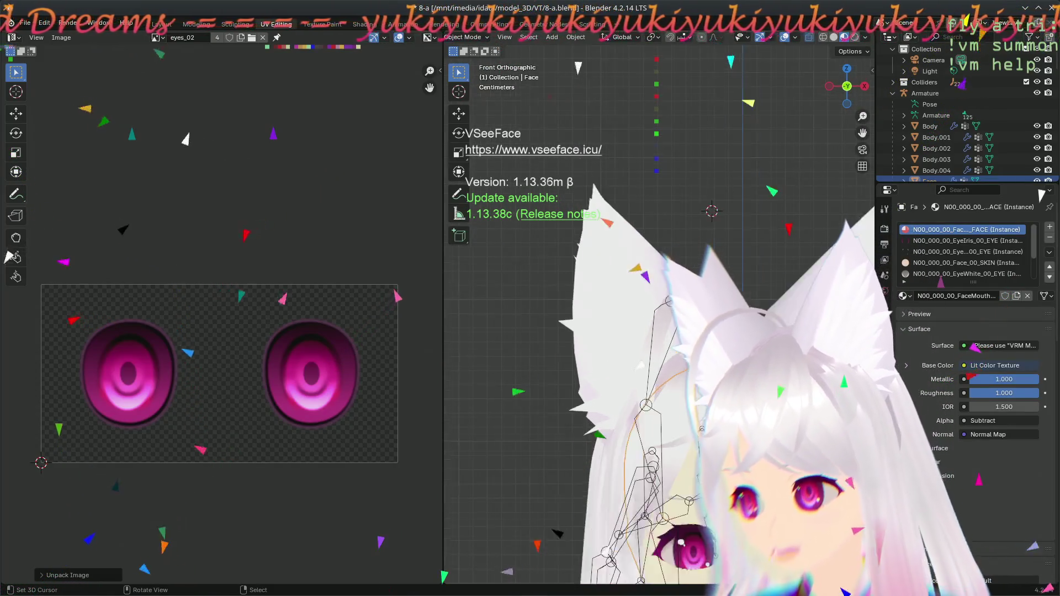
{"action": "scroll", "coordinate": [545, 284], "scroll_direction": "up", "scroll_amount": 2}
- Enter Edit Mode on the cat-ear mesh and pull the first ear-tip vertex upward
{"action": "left_click", "coordinate": [545, 285]}
{"action": "key", "text": "Tab"}
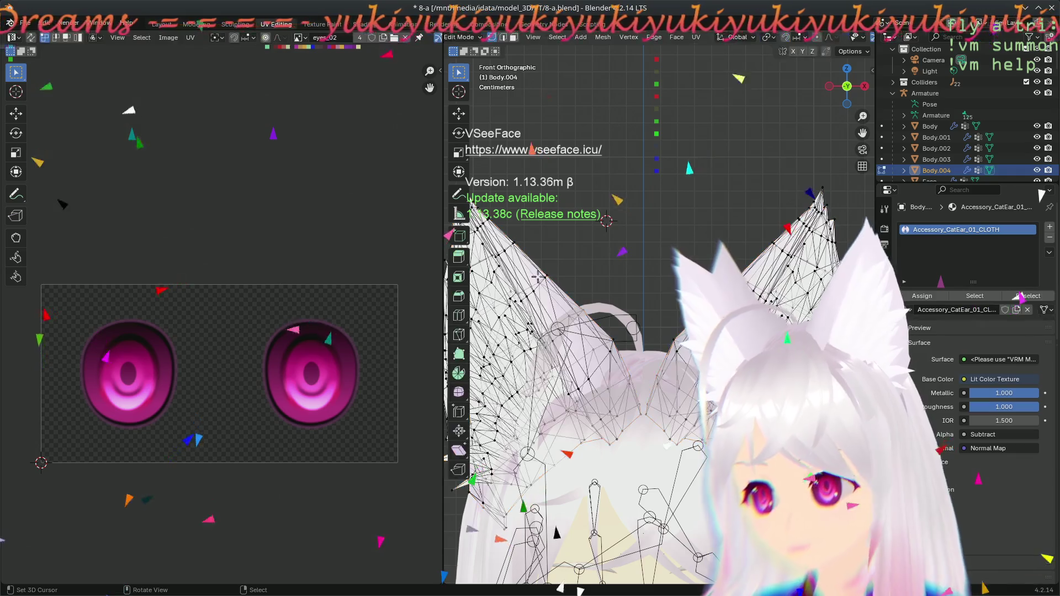
{"action": "key", "text": "g"}
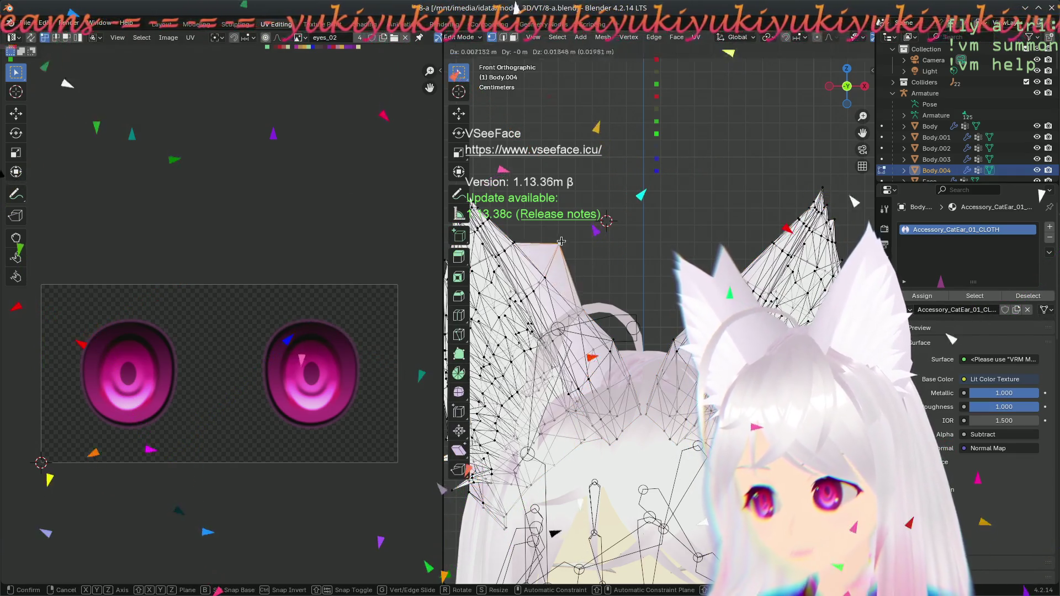
{"action": "left_click", "coordinate": [550, 136]}
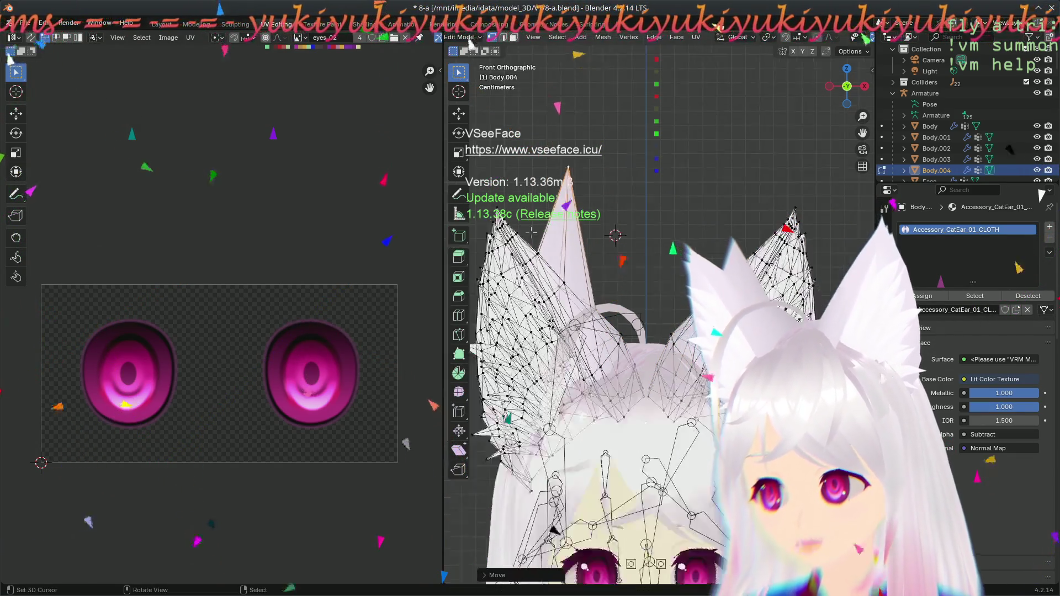
{"action": "left_click", "coordinate": [734, 273]}
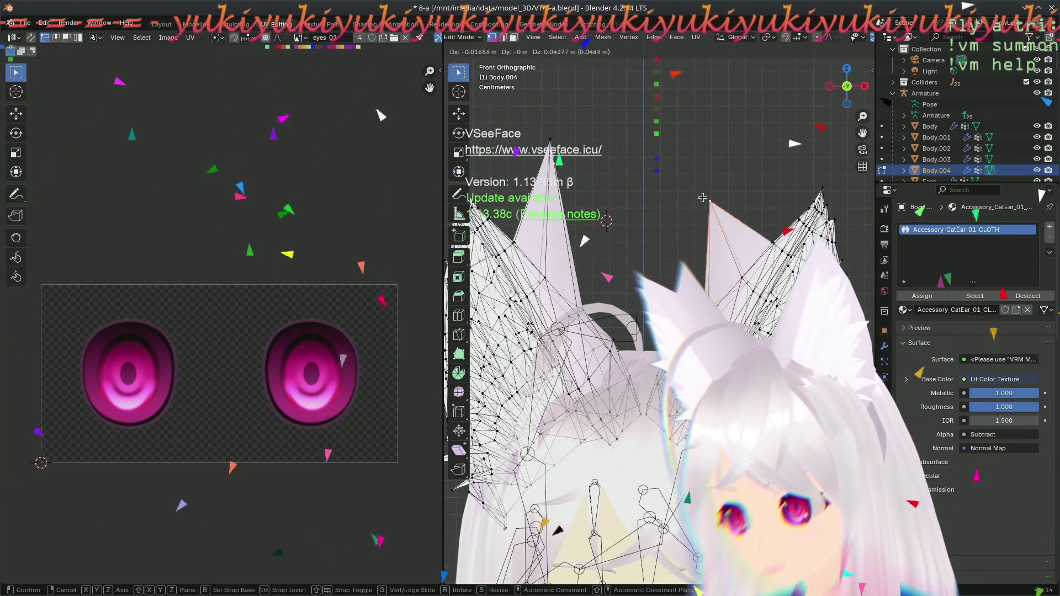
- Raise the right ear tip upward, then a bit higher
{"action": "key", "text": "g"}
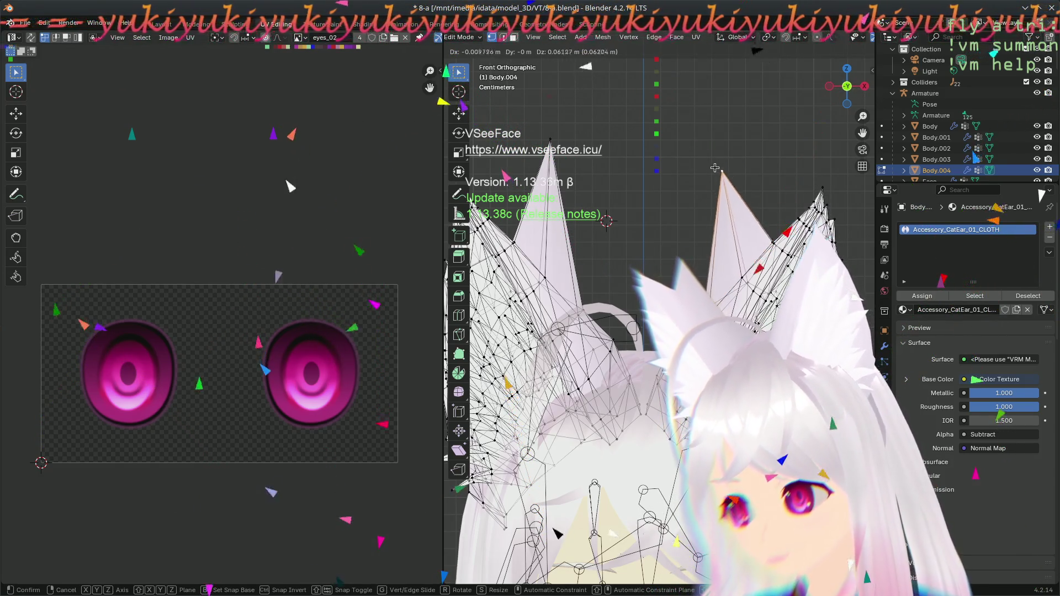
{"action": "left_click", "coordinate": [723, 166]}
{"action": "scroll", "coordinate": [704, 201], "scroll_direction": "down", "scroll_amount": 2}
{"action": "key", "text": "g"}
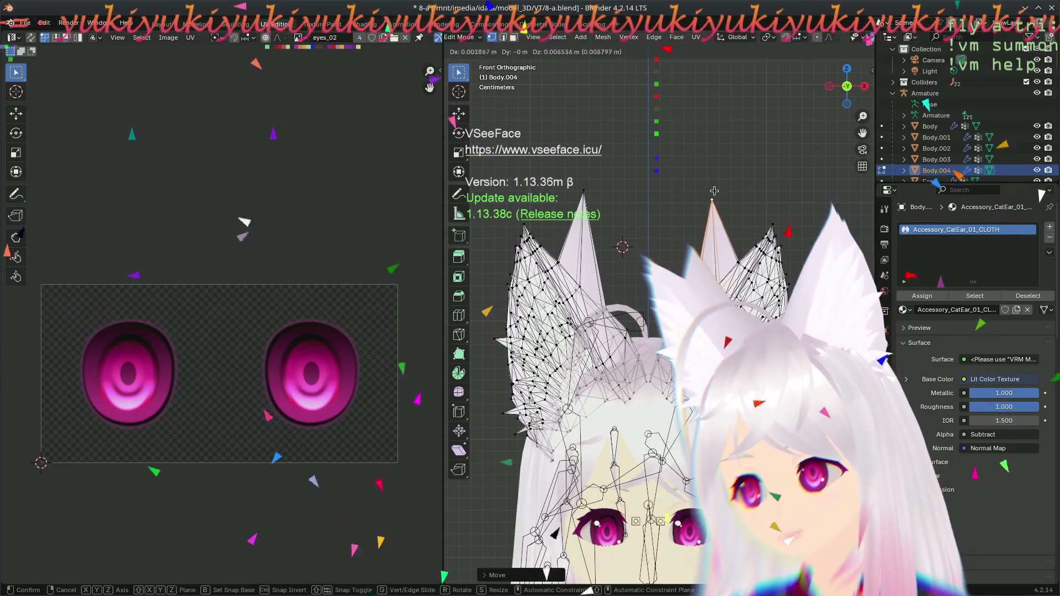
{"action": "left_click", "coordinate": [718, 192]}
- Shift the ear-tip vertex to the left, then nudge it slightly right
{"action": "key", "text": "g"}
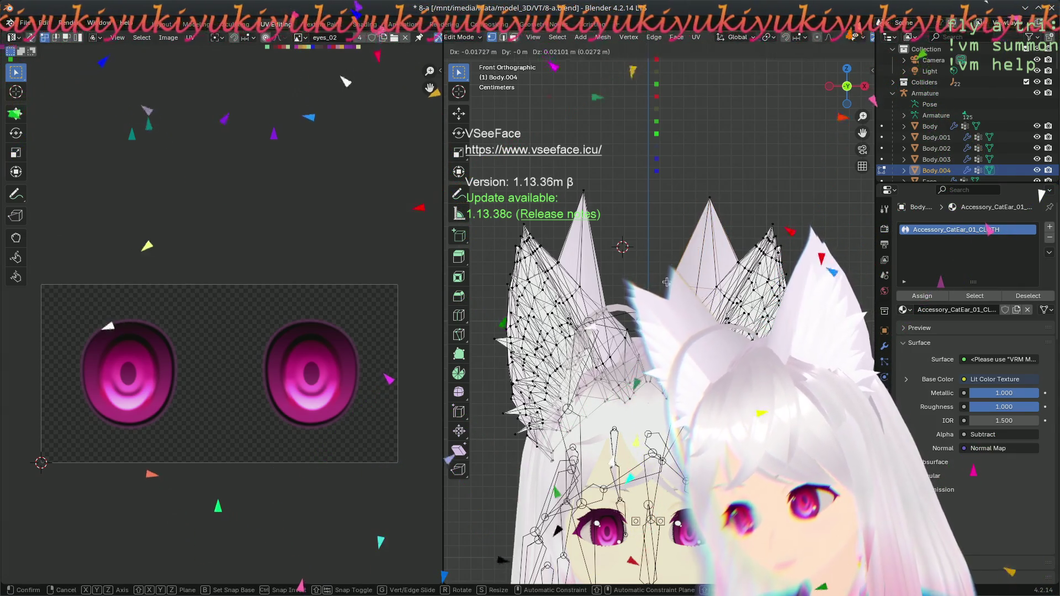
{"action": "left_click", "coordinate": [609, 295]}
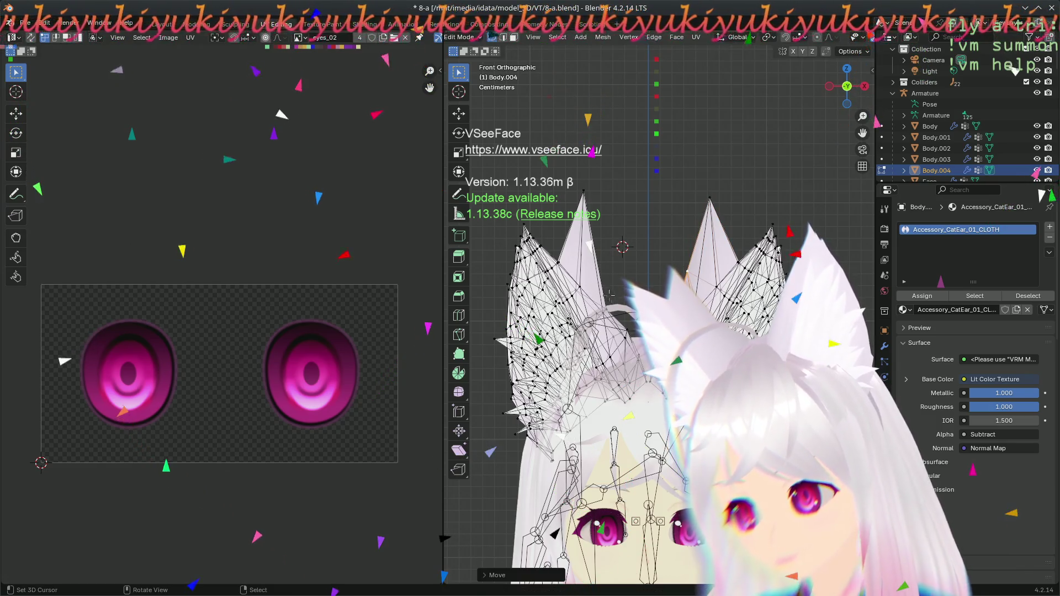
{"action": "scroll", "coordinate": [609, 295], "scroll_direction": "up", "scroll_amount": 4}
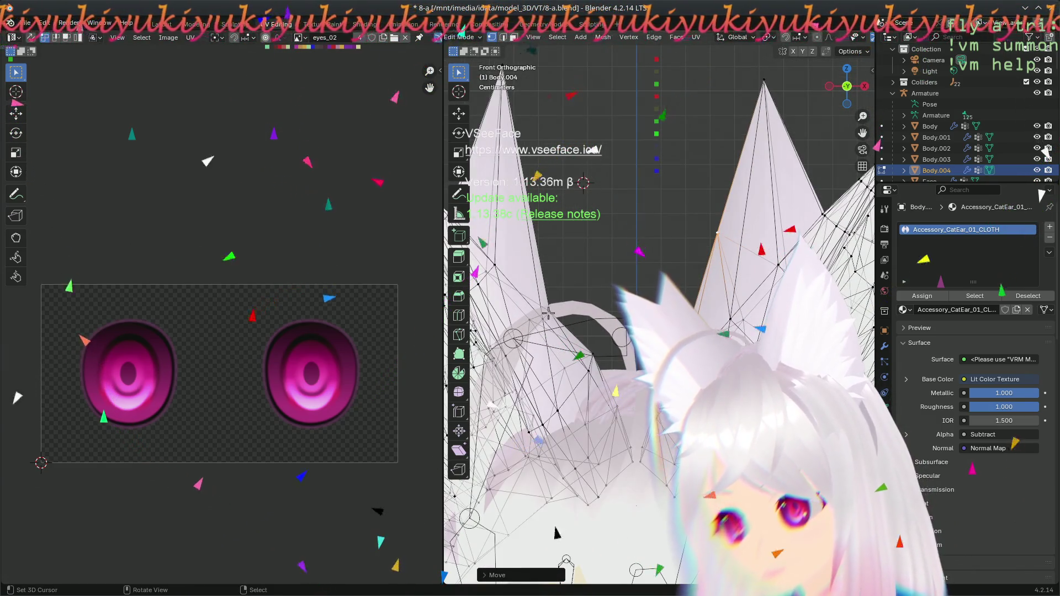
{"action": "key", "text": "g"}
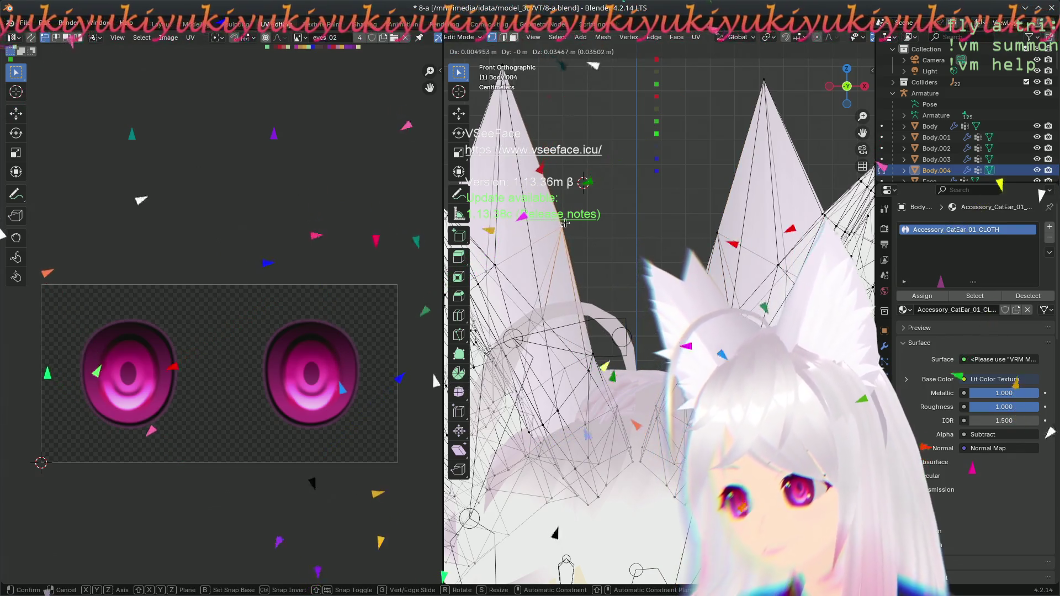
{"action": "scroll", "coordinate": [574, 198], "scroll_direction": "down", "scroll_amount": 3}
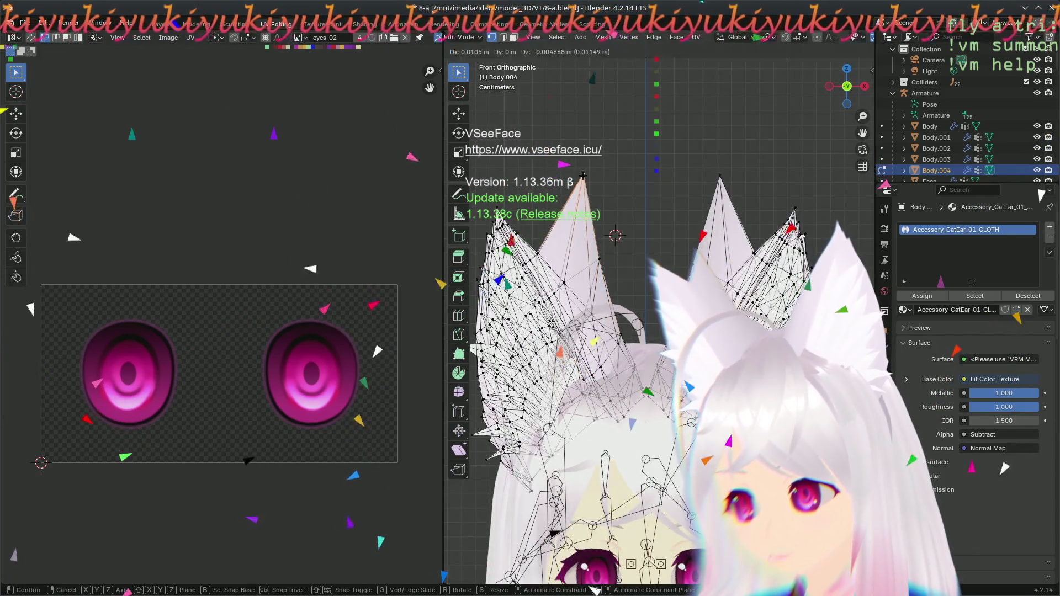
{"action": "left_click", "coordinate": [585, 176]}
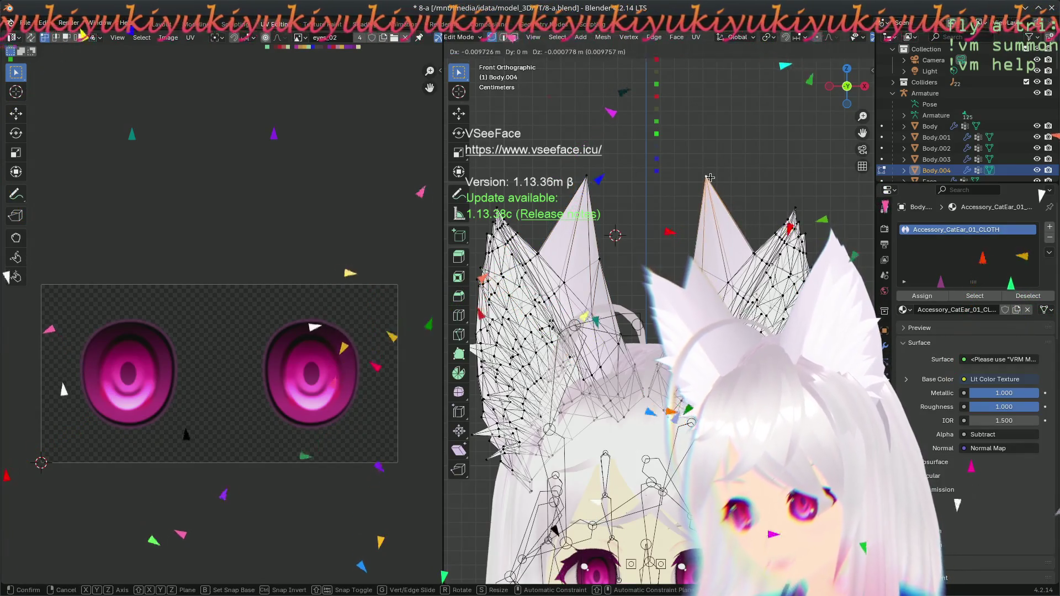
{"action": "scroll", "coordinate": [552, 532], "scroll_direction": "up", "scroll_amount": 1}
{"action": "scroll", "coordinate": [676, 259], "scroll_direction": "down", "scroll_amount": 4}
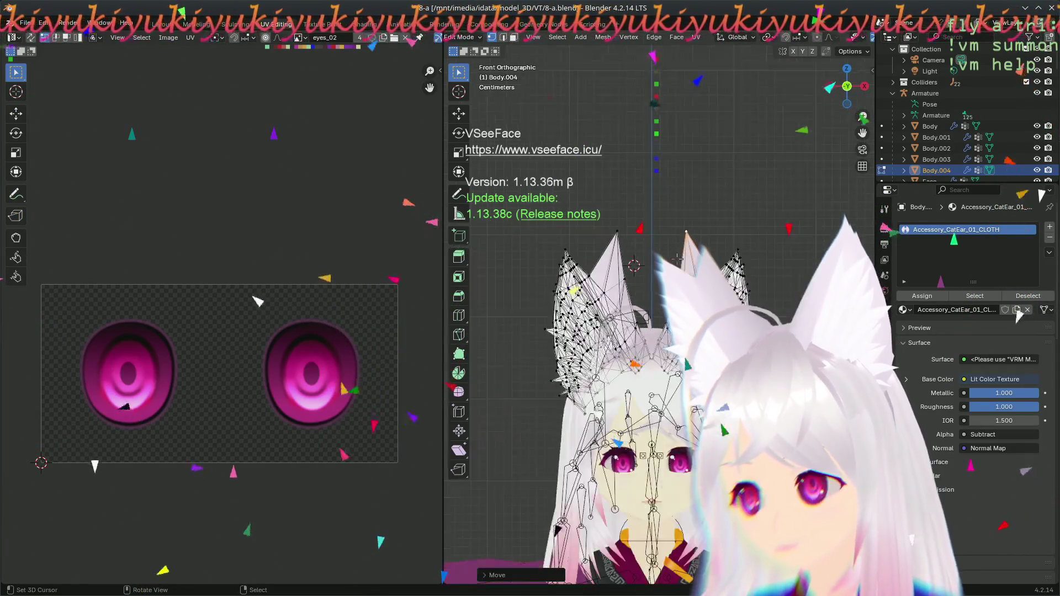
{"action": "scroll", "coordinate": [607, 231], "scroll_direction": "up", "scroll_amount": 1}
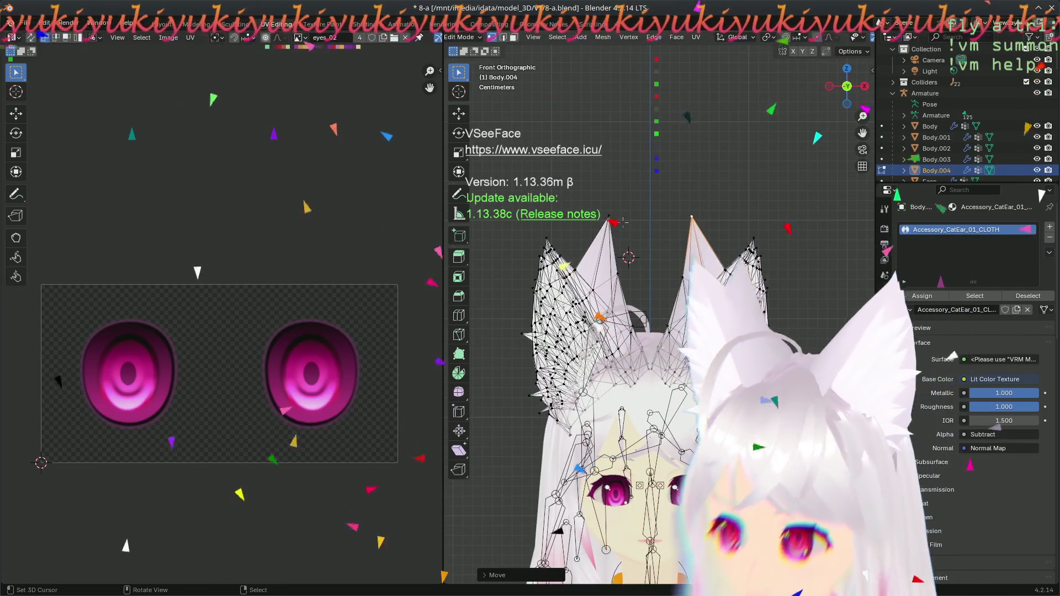
- Finish adjusting the ear-tip vertices and return to Object Mode
{"action": "key", "text": "g"}
{"action": "left_click", "coordinate": [604, 228]}
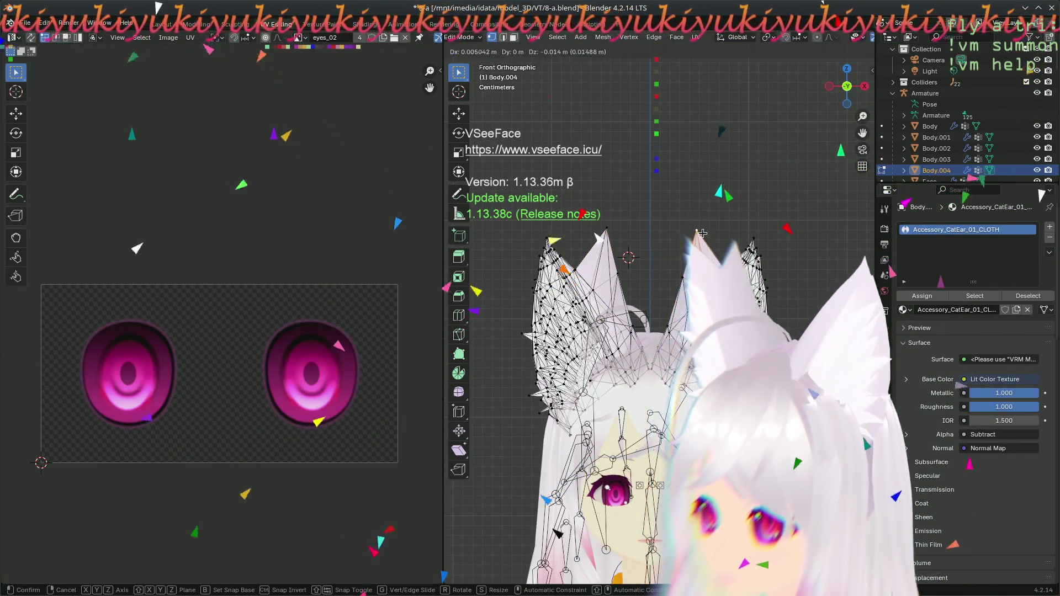
{"action": "key", "text": "g"}
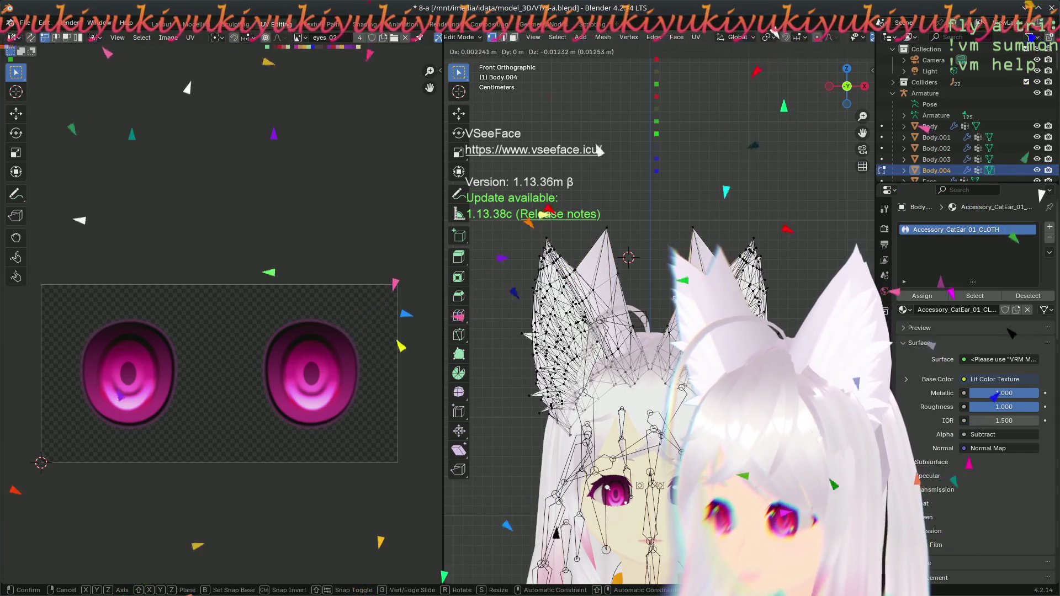
{"action": "left_click", "coordinate": [631, 298]}
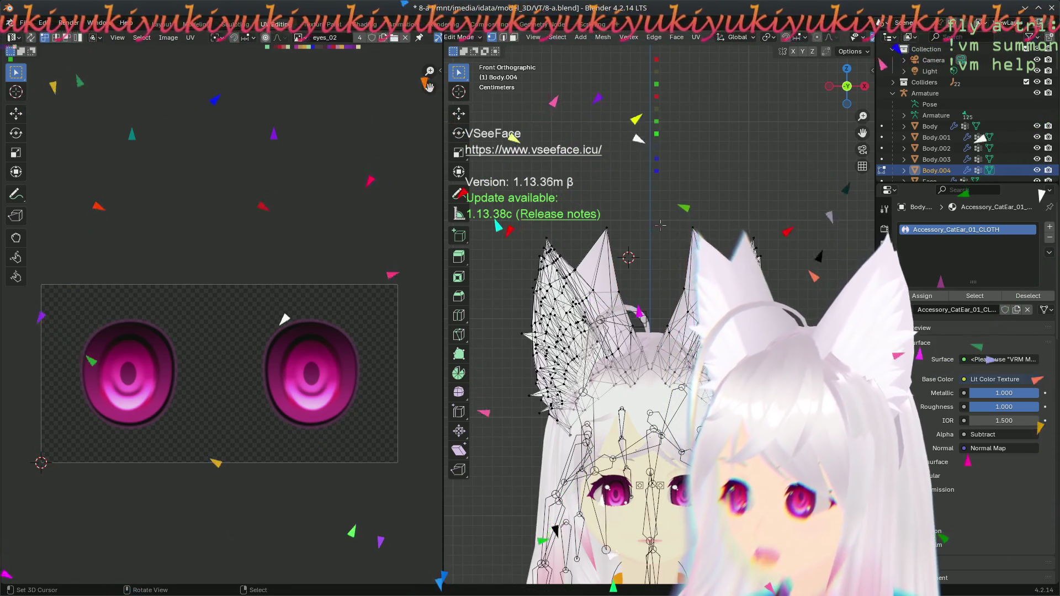
{"action": "scroll", "coordinate": [577, 202], "scroll_direction": "up", "scroll_amount": 2}
{"action": "key", "text": "Tab"}
{"action": "mouse_move", "coordinate": [607, 169]}
{"action": "middle_mouse_down", "text": "shift"}
{"action": "mouse_move", "coordinate": [599, 72]}
{"action": "mouse_move", "coordinate": [585, 50]}
{"action": "mouse_move", "coordinate": [582, 160]}
{"action": "middle_mouse_up", "text": "shift"}
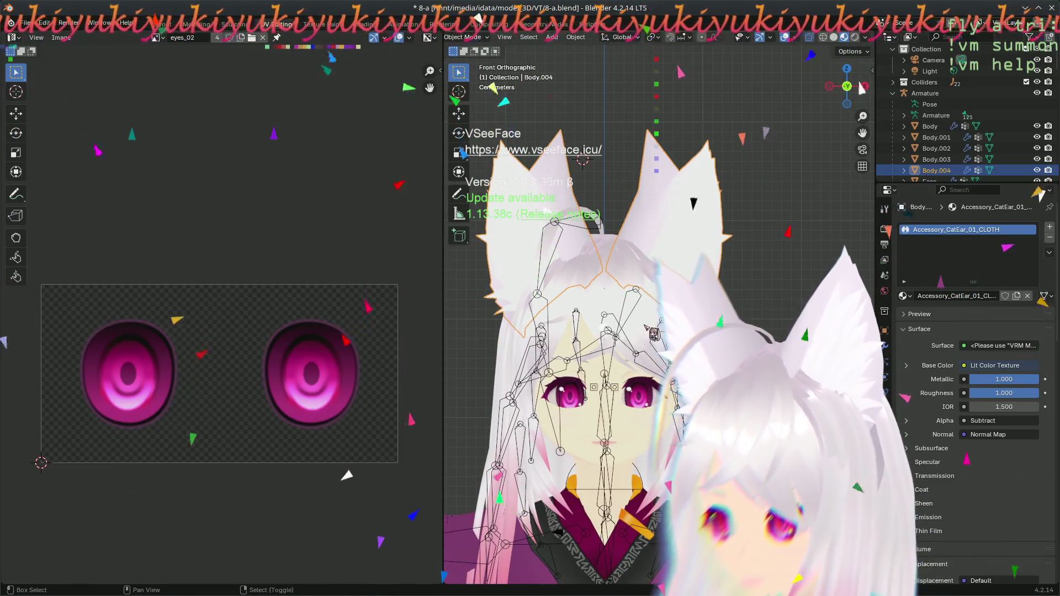
- Pan and zoom the viewport to center a close-up on the model's eyes
{"action": "scroll", "coordinate": [668, 438], "scroll_direction": "up", "scroll_amount": 2}
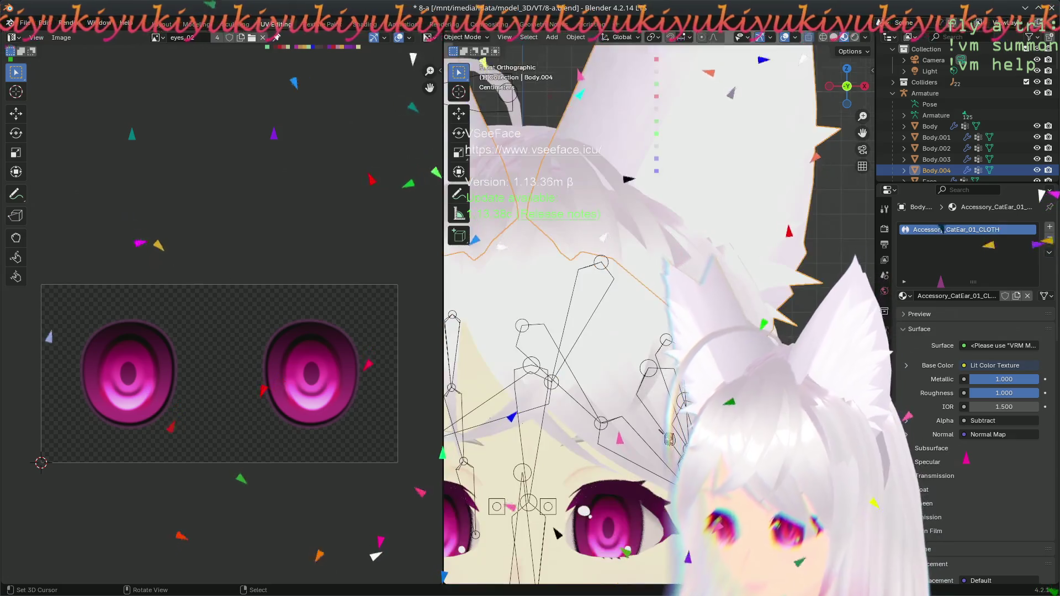
{"action": "middle_click_drag", "start_coordinate": [684, 166], "coordinate": [684, 105], "text": "shift"}
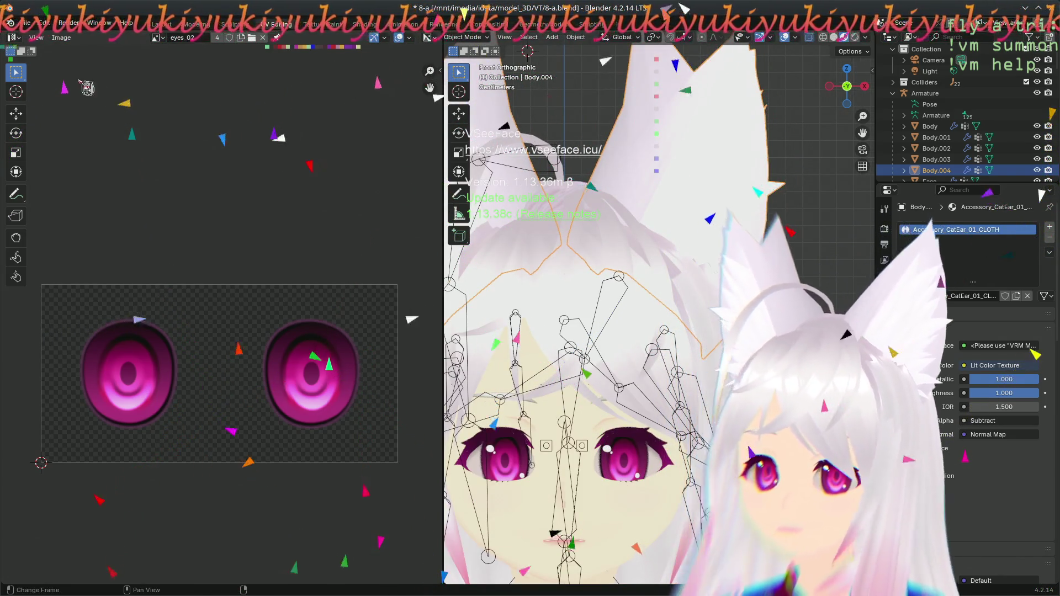
{"action": "left_click", "coordinate": [24, 22]}
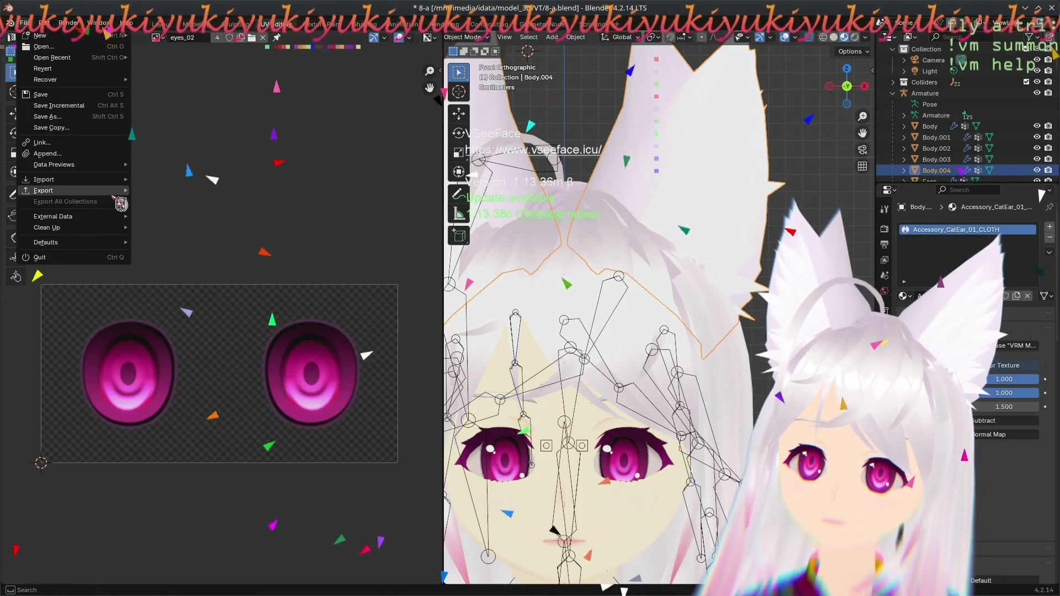
- Export the avatar as VRM with the filename Sage Mei-8-a.vrm
{"action": "mouse_move", "coordinate": [110, 191]}
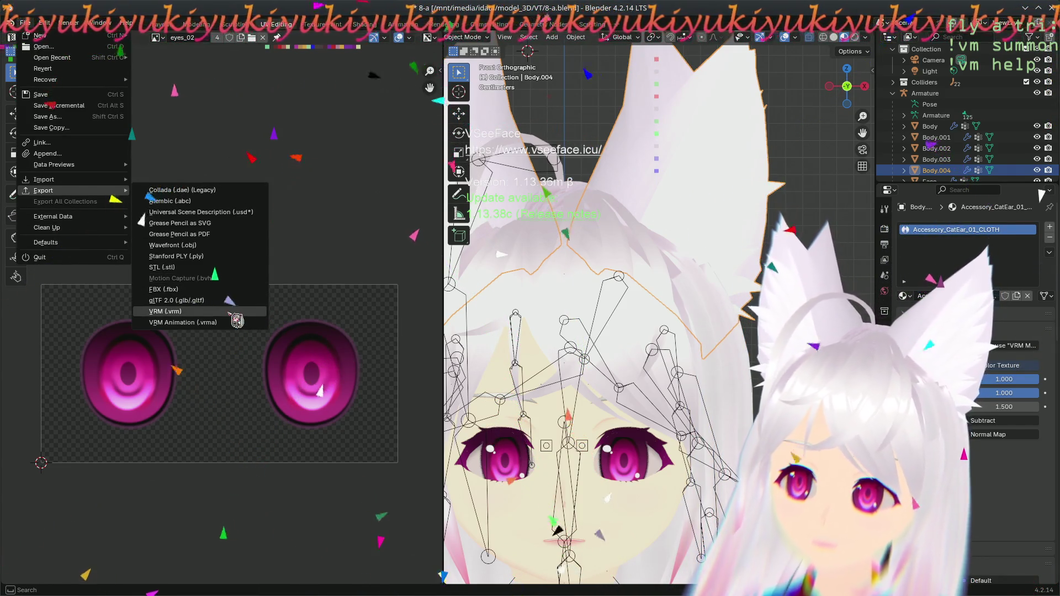
{"action": "left_click", "coordinate": [236, 312]}
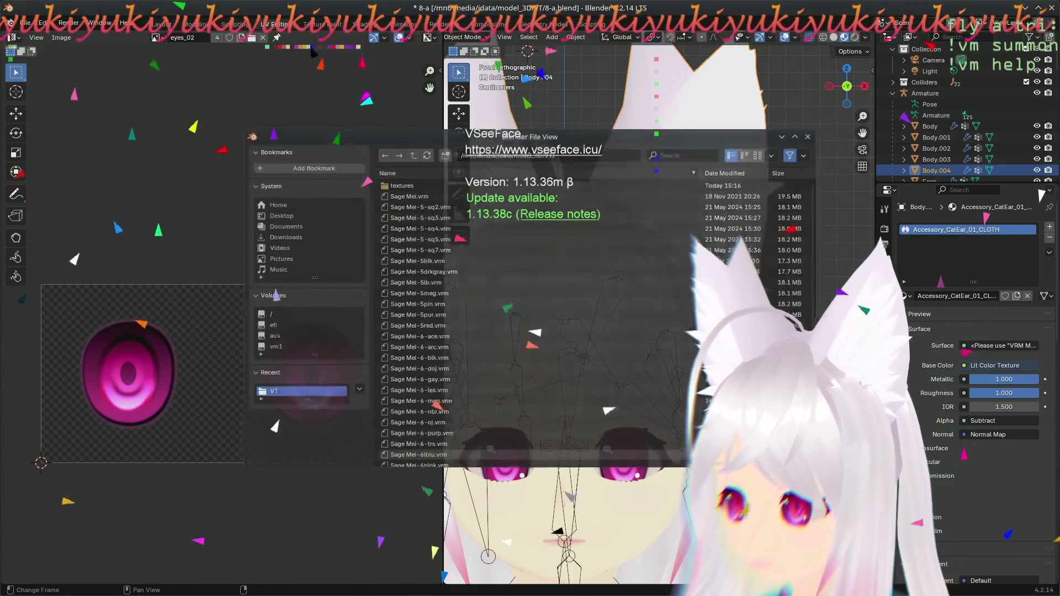
{"action": "key", "text": "Return"}
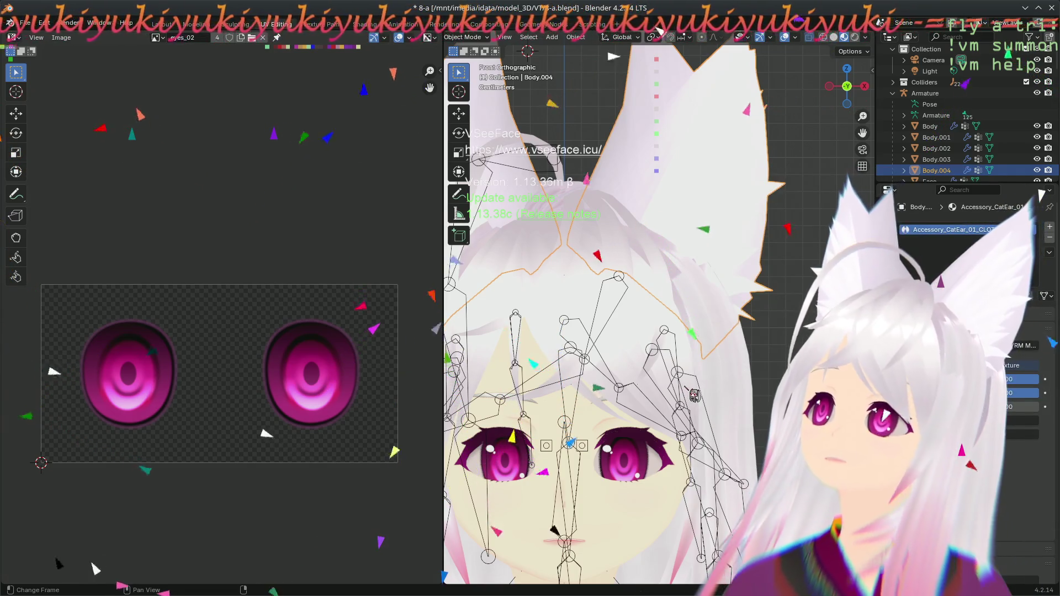
{"action": "key", "text": "alt+a"}
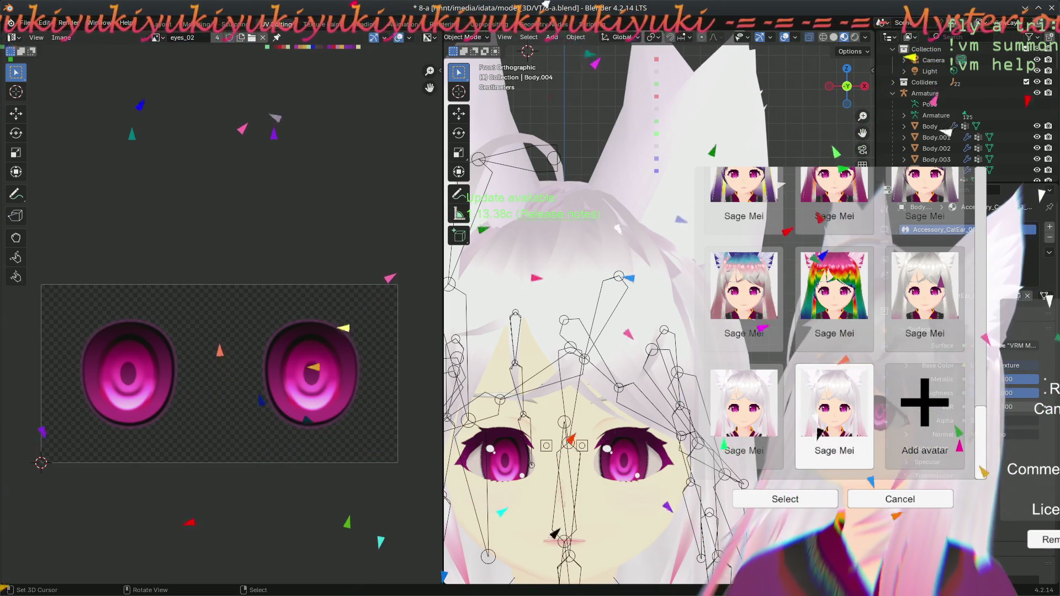
- Load the newly exported Sage Mei avatar from VSeeFace's avatar list
{"action": "double_click", "coordinate": [744, 405]}
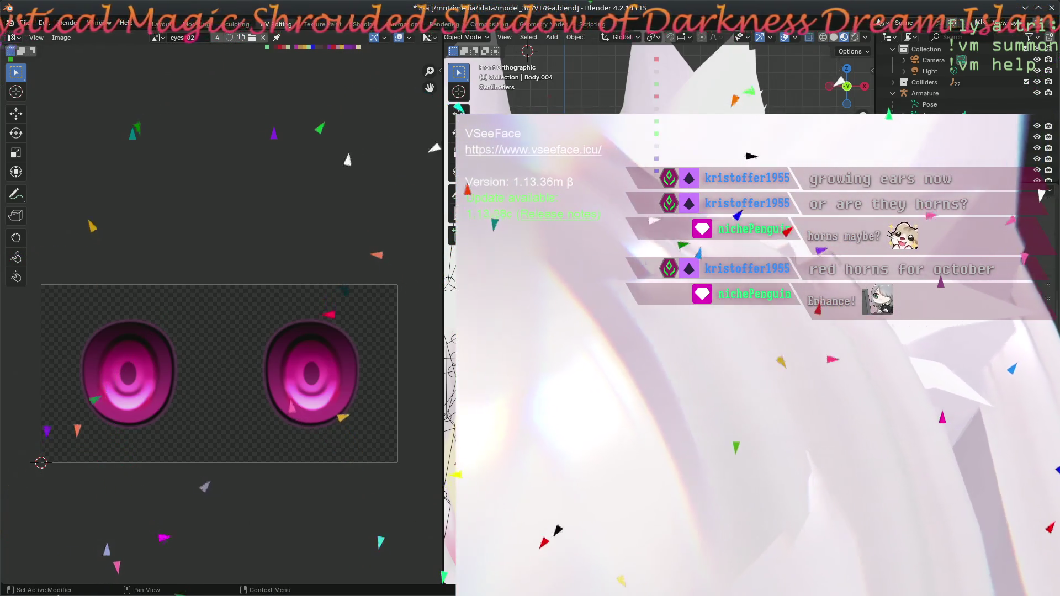
- Make the Face mesh active in Blender to show its eye material settings
{"action": "left_click", "coordinate": [689, 131]}
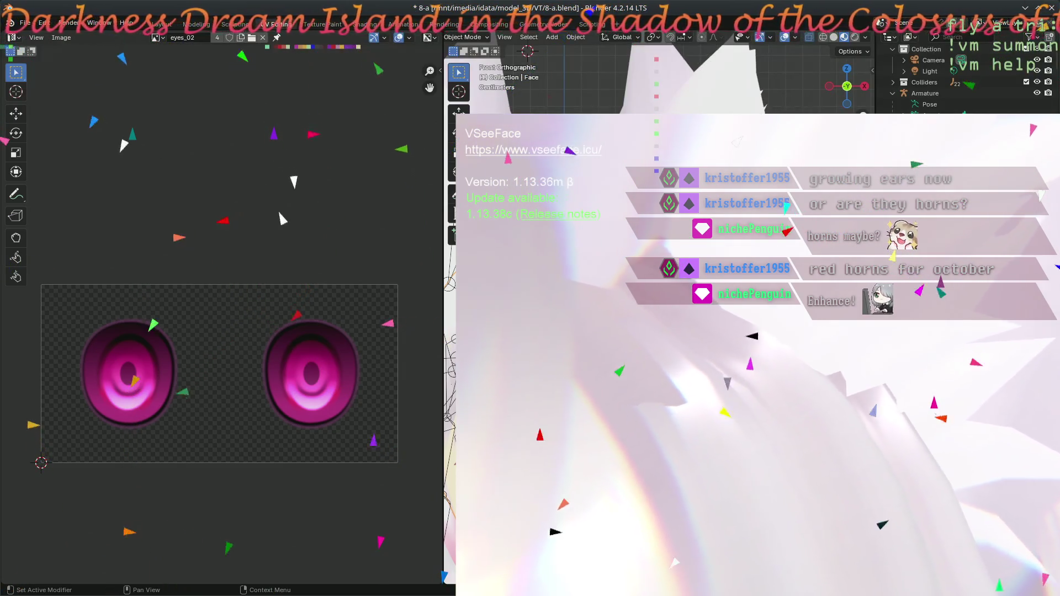
{"action": "scroll", "coordinate": [1040, 193], "scroll_direction": "down", "scroll_amount": 7}
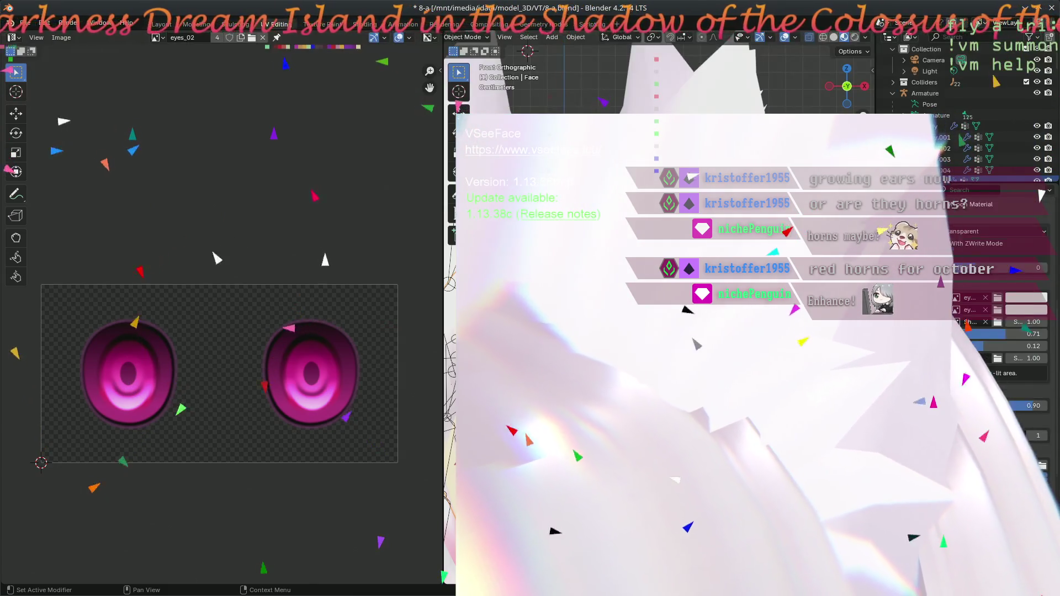
{"action": "scroll", "coordinate": [1040, 193], "scroll_direction": "up", "scroll_amount": 7}
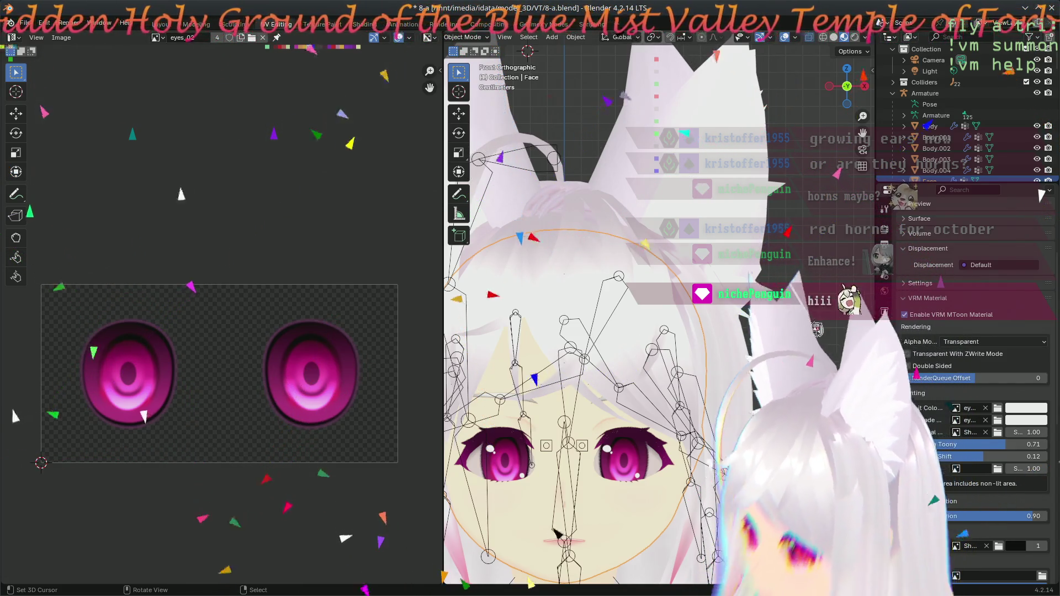
{"action": "scroll", "coordinate": [910, 403], "scroll_direction": "down", "scroll_amount": 8}
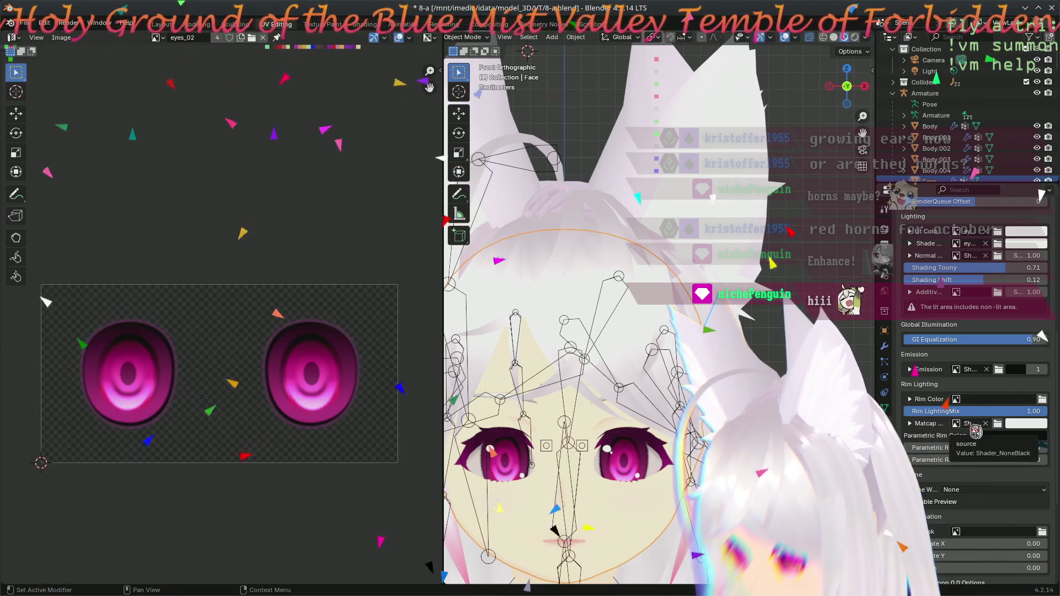
{"action": "scroll", "coordinate": [942, 309], "scroll_direction": "up", "scroll_amount": 4}
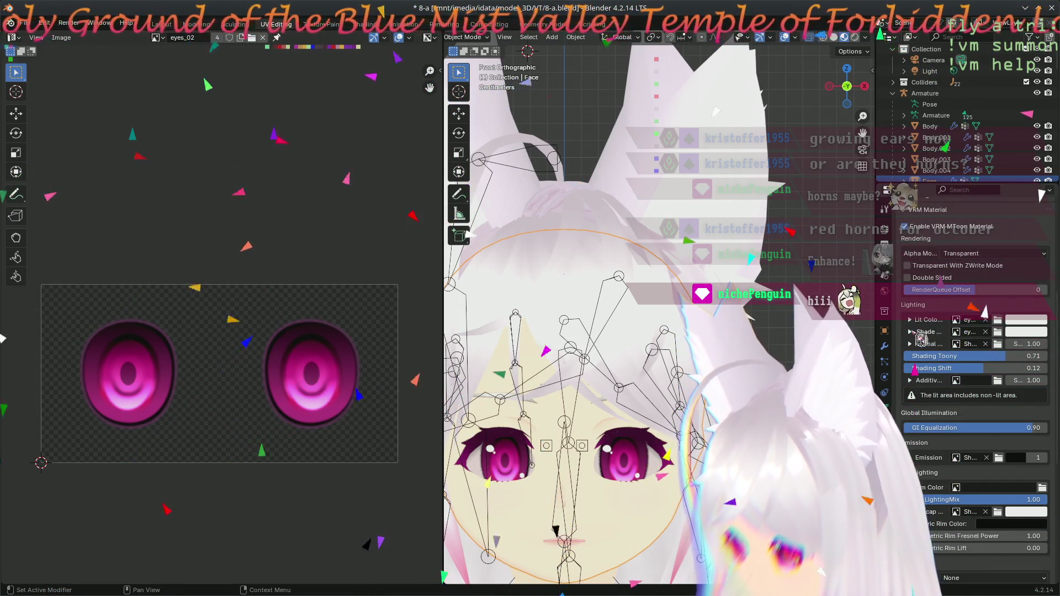
{"action": "left_click", "coordinate": [917, 332]}
{"action": "left_click", "coordinate": [916, 332]}
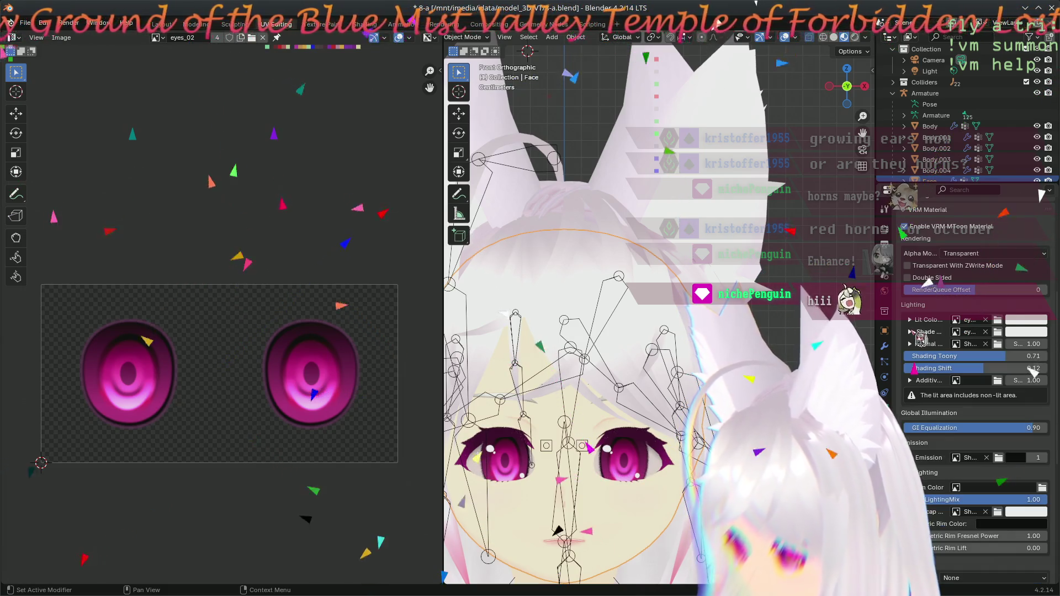
{"action": "scroll", "coordinate": [716, 441], "scroll_direction": "down", "scroll_amount": 3}
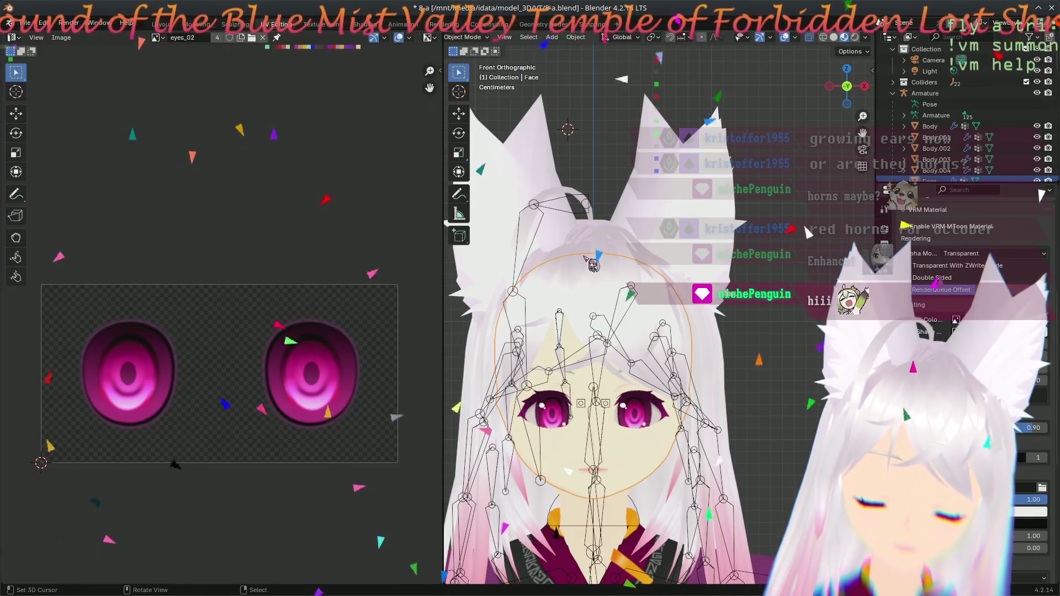
{"action": "mouse_move", "coordinate": [566, 214]}
{"action": "middle_mouse_down", "text": "shift"}
{"action": "mouse_move", "coordinate": [617, 315]}
{"action": "mouse_move", "coordinate": [639, 323]}
{"action": "middle_mouse_up", "text": "shift"}
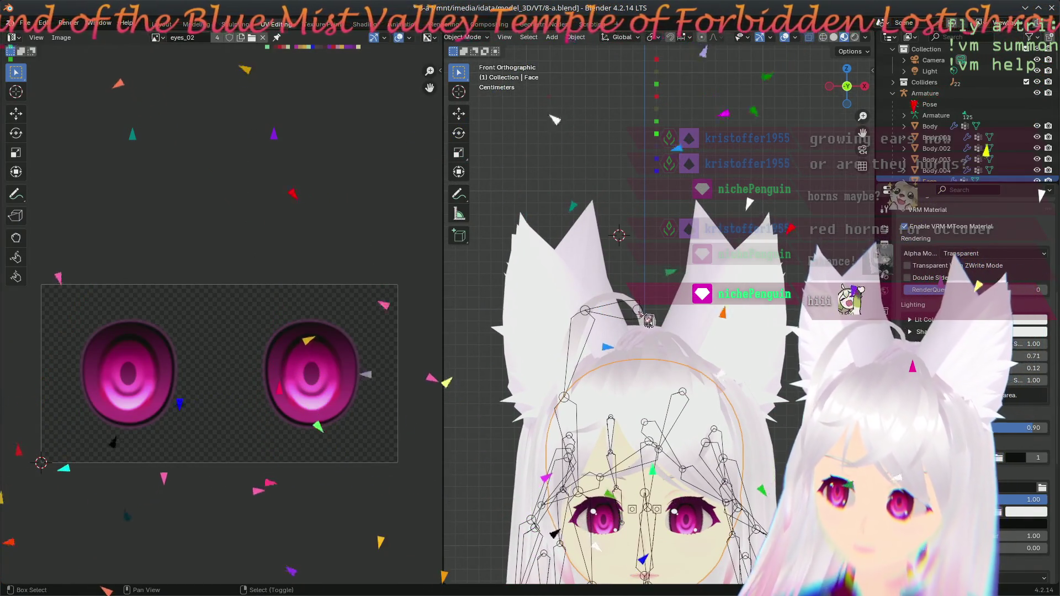
{"action": "scroll", "coordinate": [521, 139], "scroll_direction": "up", "scroll_amount": 1}
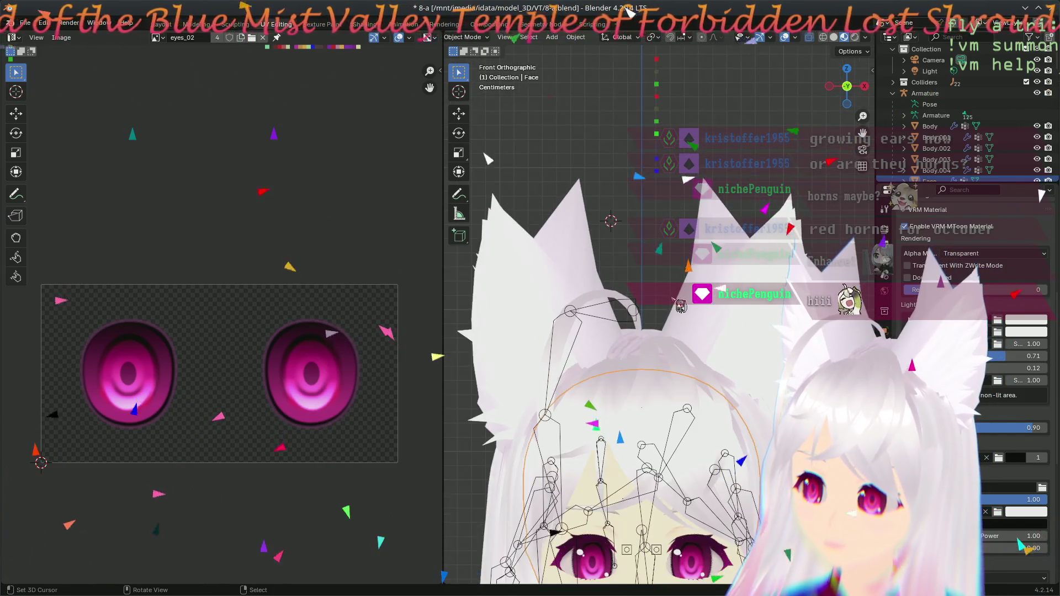
- Select Body.004 and reload the eyes_02 image from its file
{"action": "left_click", "coordinate": [673, 171]}
{"action": "middle_click_drag", "start_coordinate": [651, 260], "coordinate": [659, 306]}
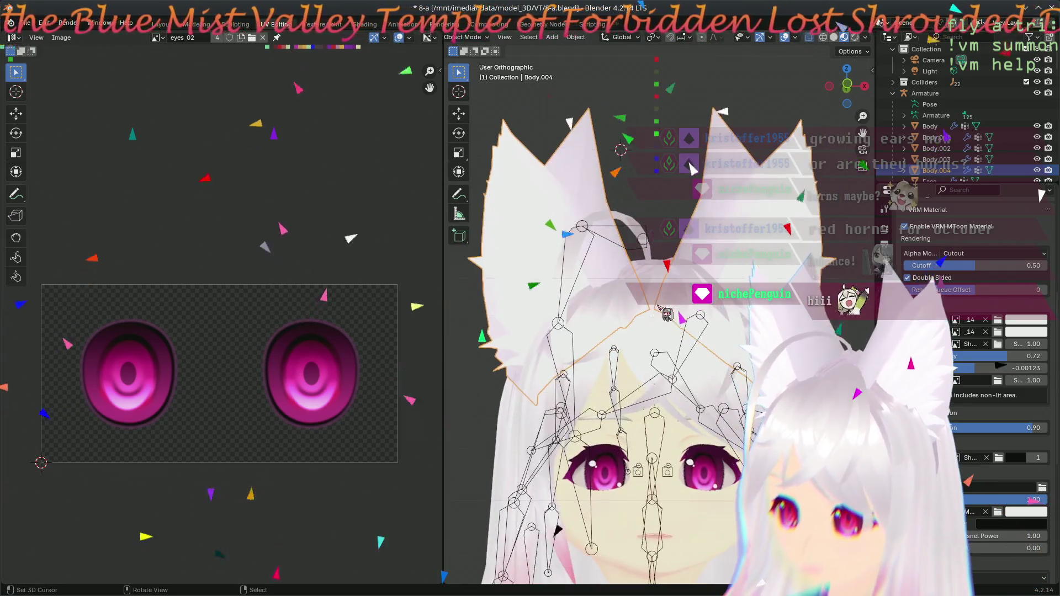
{"action": "left_click", "coordinate": [61, 38]}
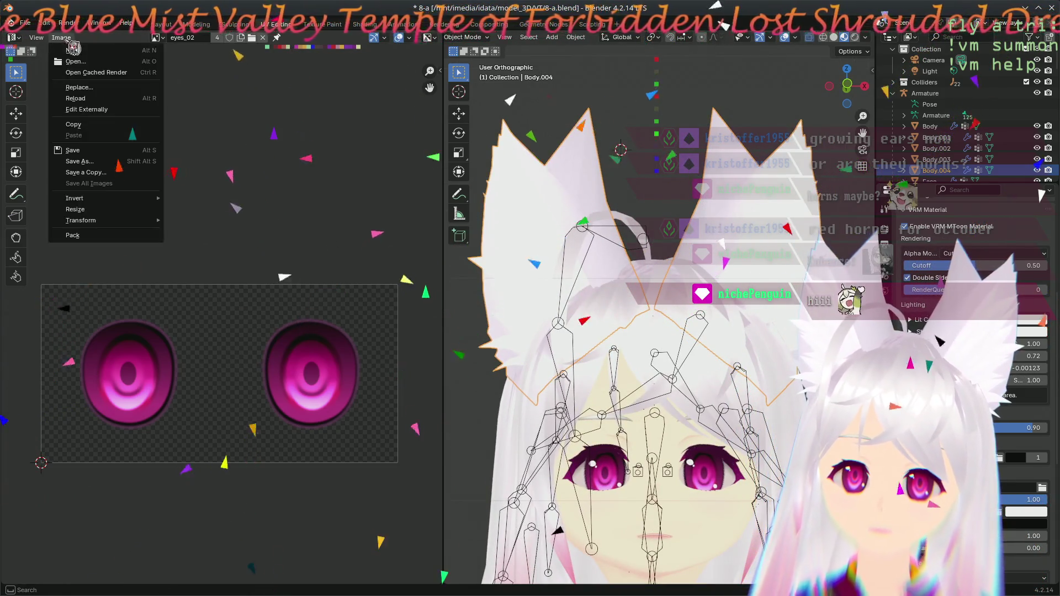
{"action": "left_click", "coordinate": [94, 99]}
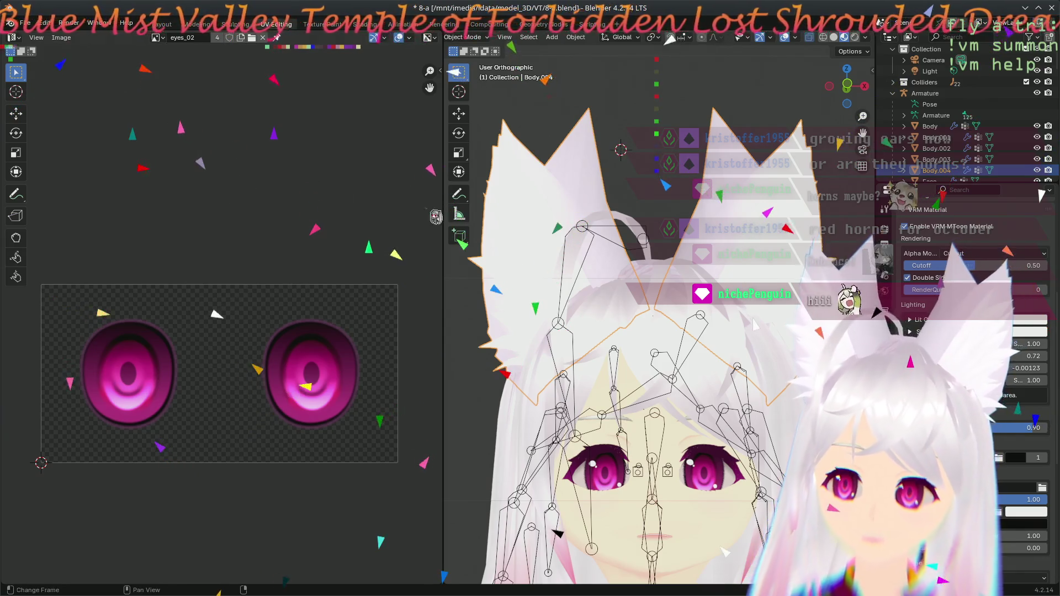
- Zoom and orbit the 3D viewport to a close-up of the character's eye
{"action": "scroll", "coordinate": [698, 460], "scroll_direction": "up", "scroll_amount": 2}
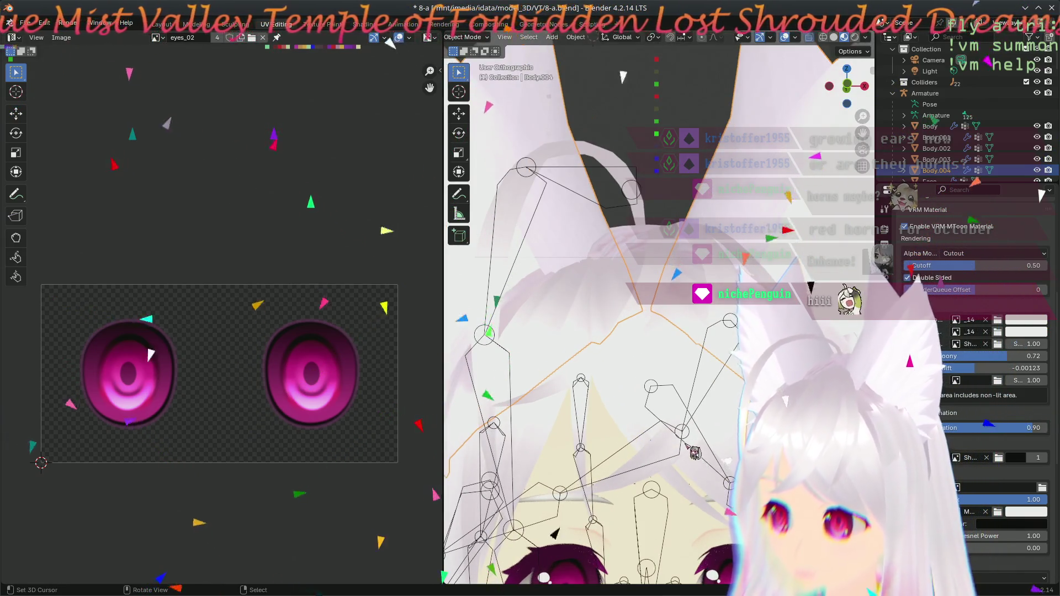
{"action": "scroll", "coordinate": [694, 453], "scroll_direction": "down", "scroll_amount": 3}
{"action": "middle_click_drag", "start_coordinate": [617, 460], "coordinate": [617, 228], "text": "shift"}
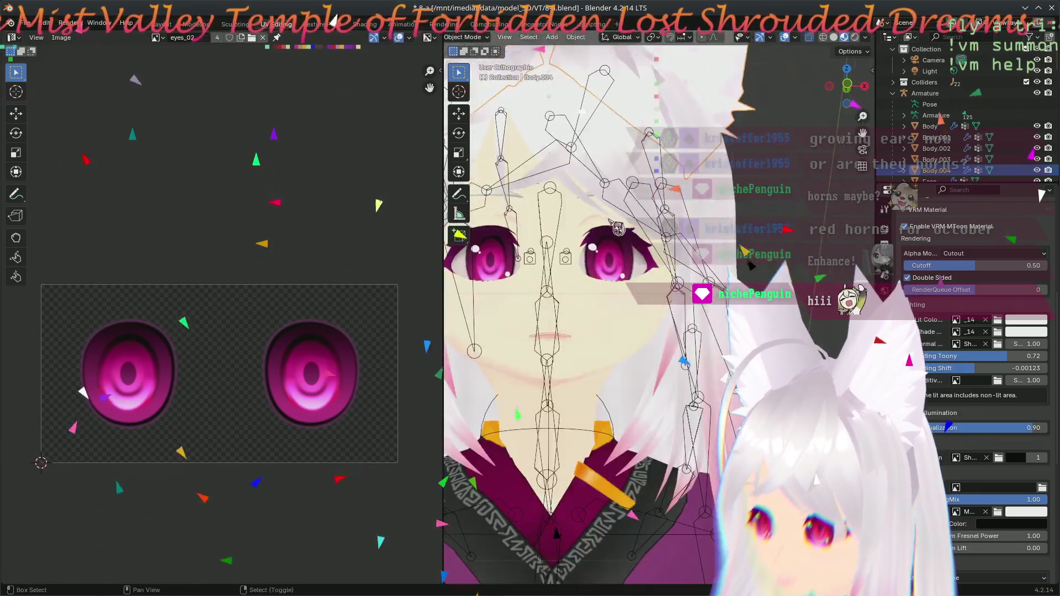
{"action": "scroll", "coordinate": [610, 220], "scroll_direction": "up", "scroll_amount": 4}
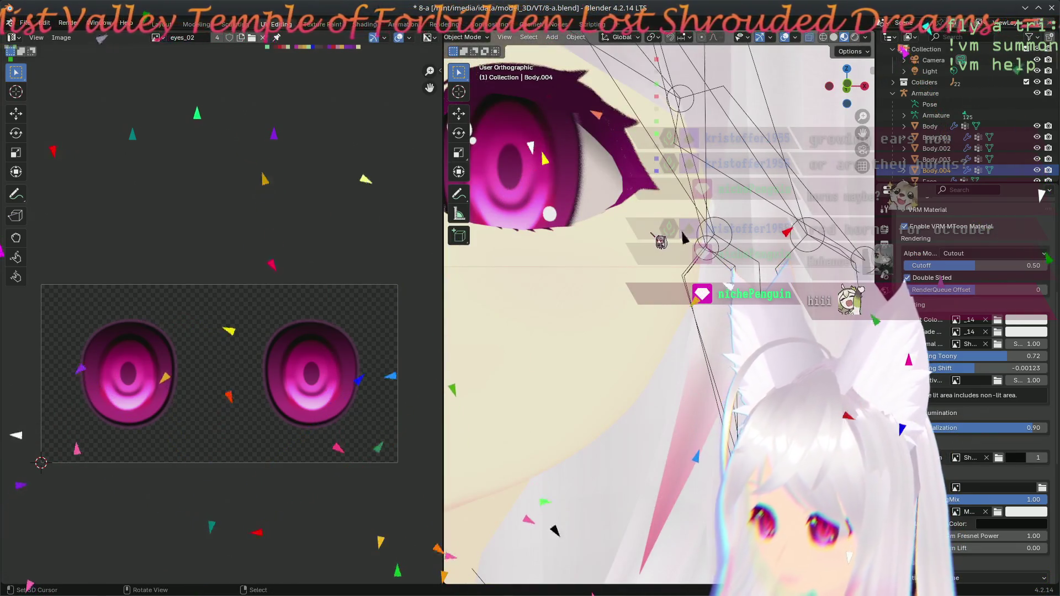
{"action": "middle_click_drag", "start_coordinate": [665, 239], "coordinate": [539, 233]}
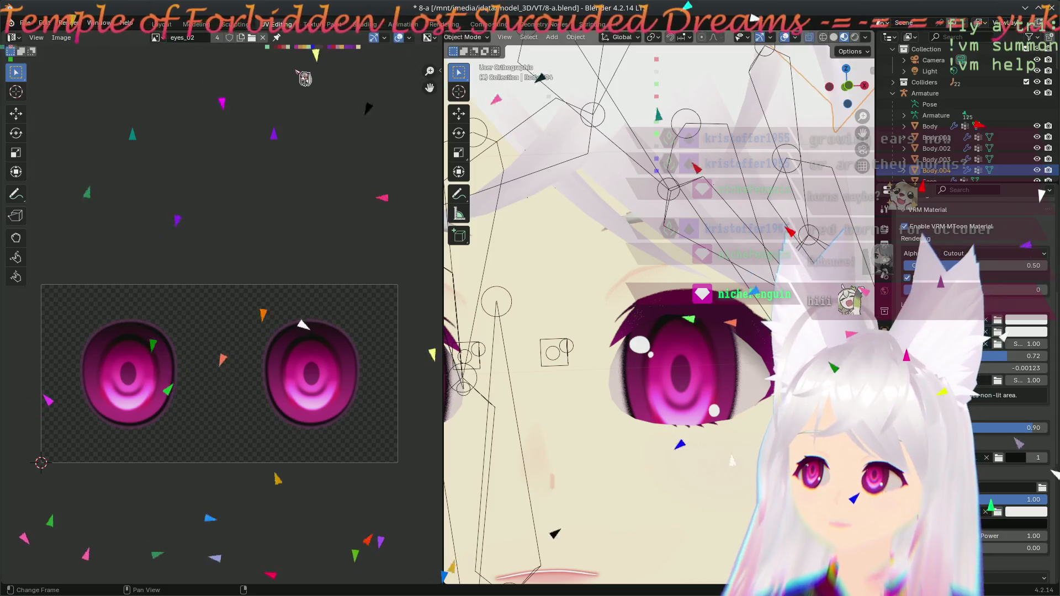
{"action": "left_click", "coordinate": [327, 26]}
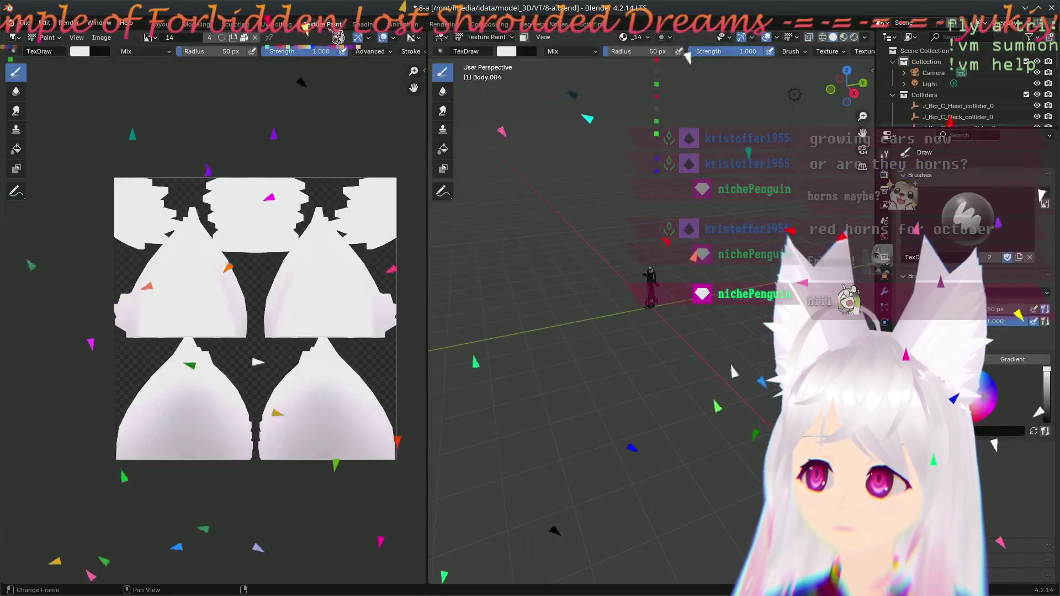
- Load eyes_02 as the paint image and frame the character in the viewport
{"action": "left_click", "coordinate": [151, 38]}
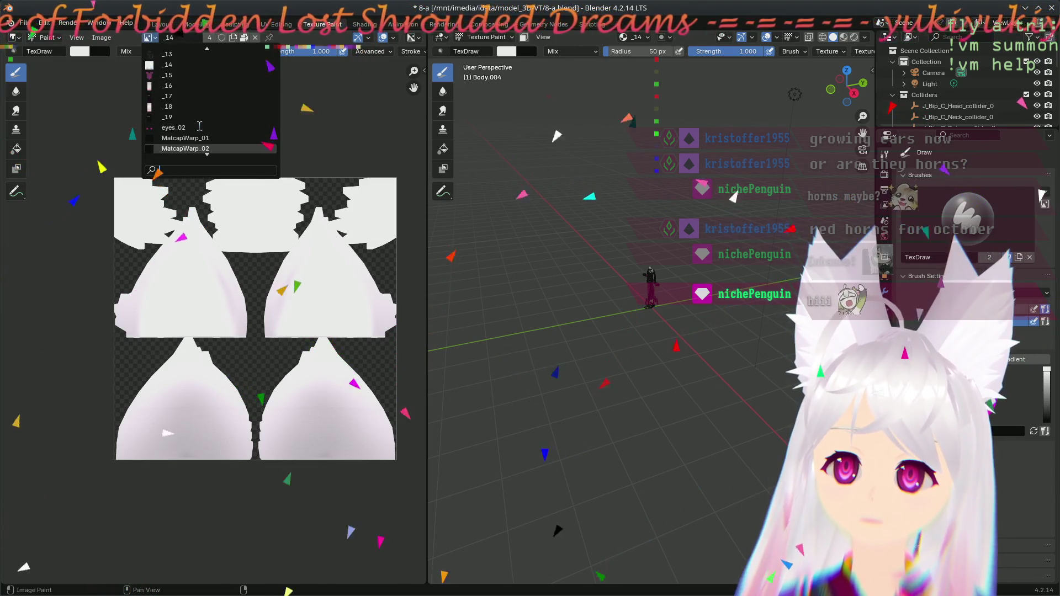
{"action": "left_click", "coordinate": [194, 127]}
{"action": "scroll", "coordinate": [484, 303], "scroll_direction": "up", "scroll_amount": 5}
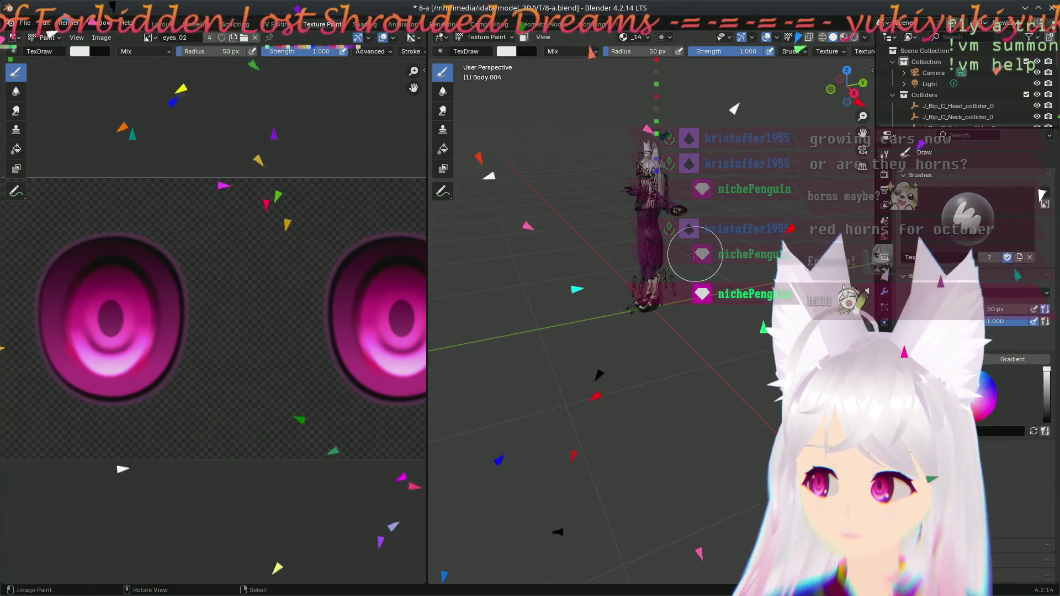
{"action": "mouse_move", "coordinate": [592, 225]}
{"action": "middle_mouse_down"}
{"action": "mouse_move", "coordinate": [729, 161]}
{"action": "mouse_move", "coordinate": [652, 276]}
{"action": "mouse_move", "coordinate": [651, 290]}
{"action": "mouse_move", "coordinate": [665, 285]}
{"action": "middle_mouse_up"}
{"action": "scroll", "coordinate": [643, 291], "scroll_direction": "up", "scroll_amount": 5}
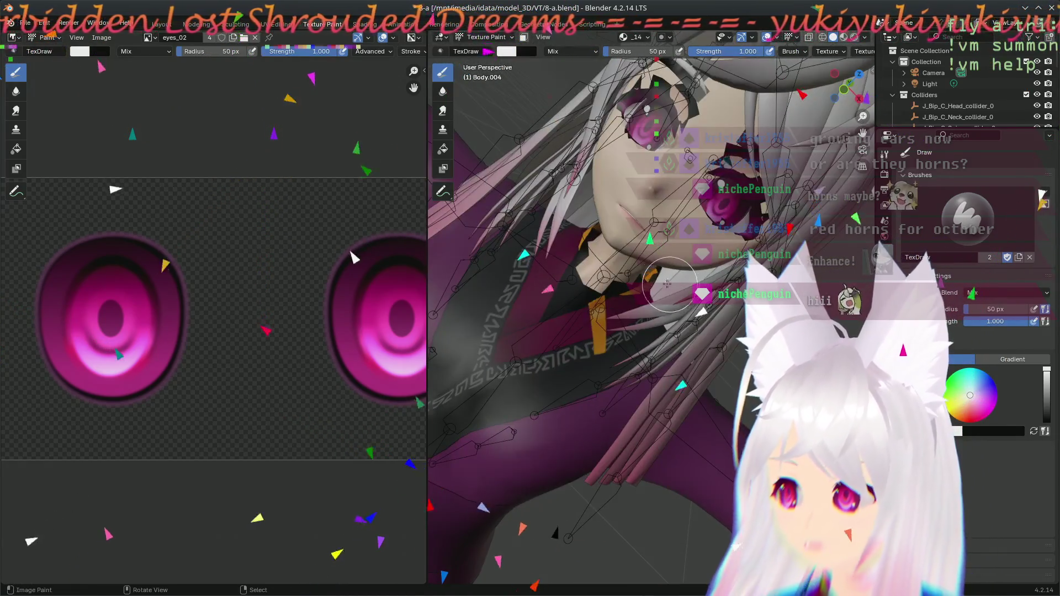
- Paint white test strokes and an X over the right eye, undoing each with Ctrl+Z
{"action": "left_click_drag", "start_coordinate": [331, 328], "coordinate": [306, 362]}
{"action": "left_click_drag", "start_coordinate": [356, 300], "coordinate": [394, 354]}
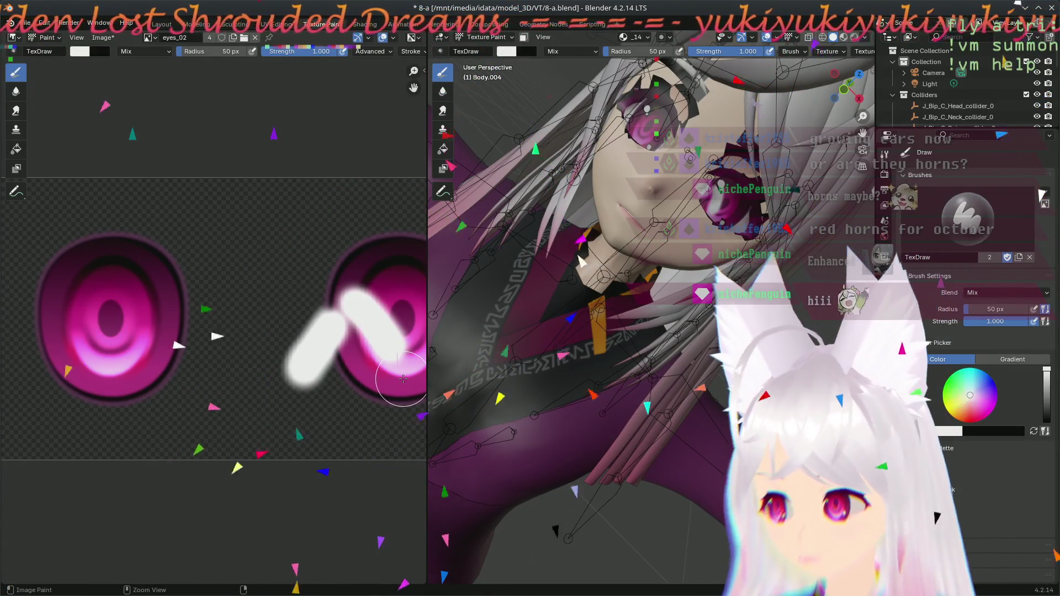
{"action": "key", "text": "ctrl+z"}
{"action": "key", "text": "ctrl+z"}
{"action": "middle_click_drag", "start_coordinate": [389, 314], "coordinate": [291, 287]}
{"action": "left_click_drag", "start_coordinate": [281, 269], "coordinate": [353, 332]}
{"action": "left_click_drag", "start_coordinate": [343, 243], "coordinate": [256, 381]}
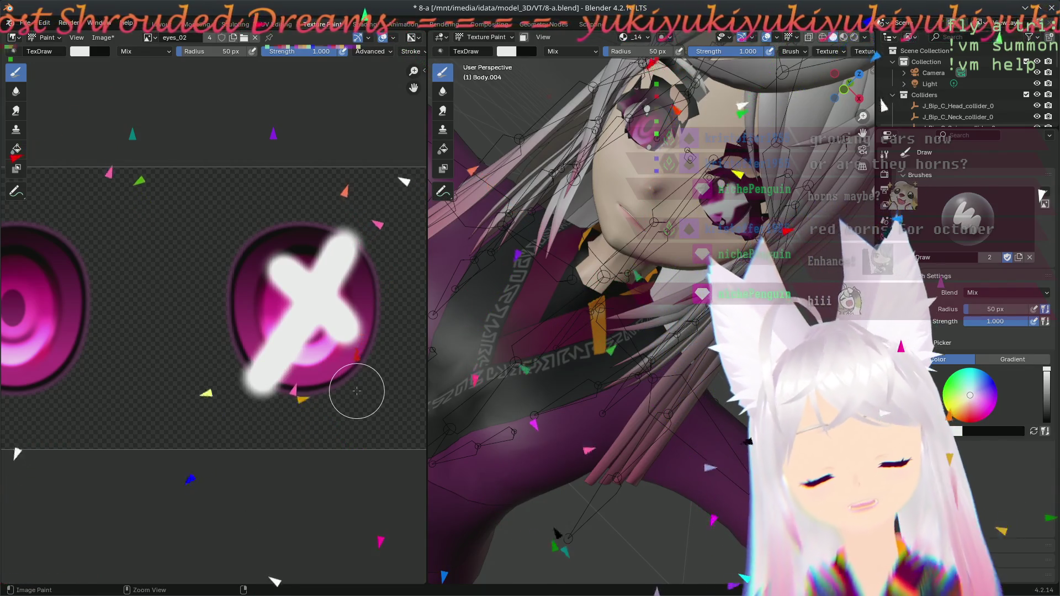
{"action": "key", "text": "ctrl+z"}
{"action": "key", "text": "ctrl+z"}
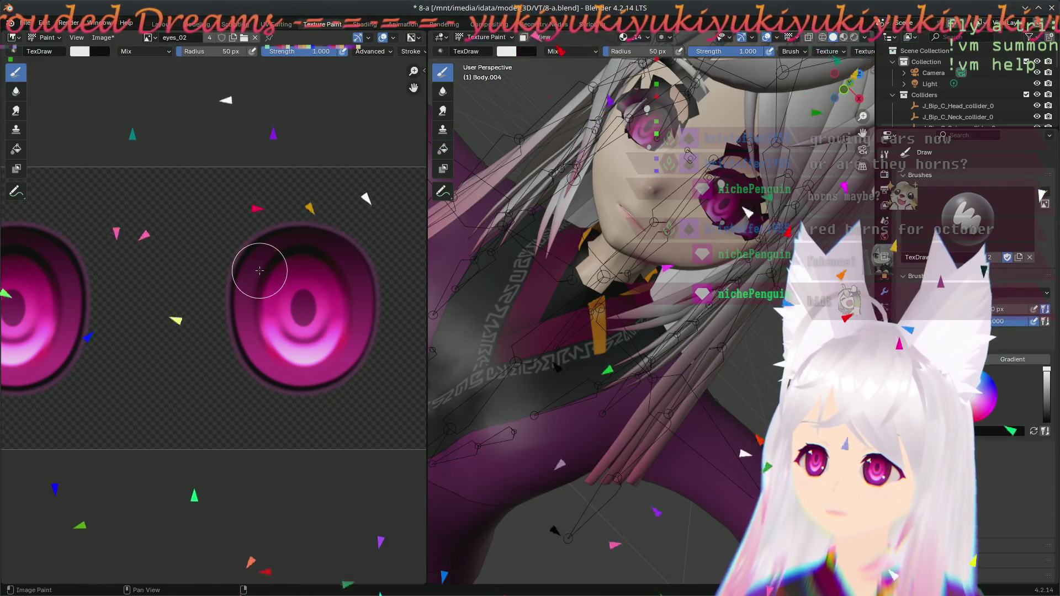
- Paint a white blob beside the right eye, then undo it
{"action": "scroll", "coordinate": [259, 271], "scroll_direction": "down", "scroll_amount": 5}
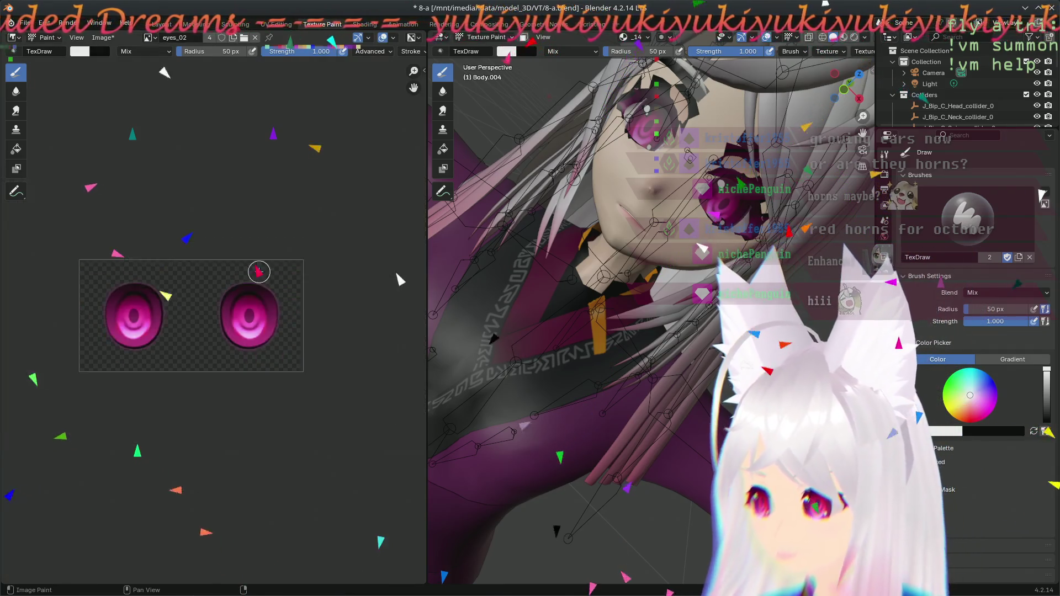
{"action": "scroll", "coordinate": [258, 271], "scroll_direction": "up", "scroll_amount": 4}
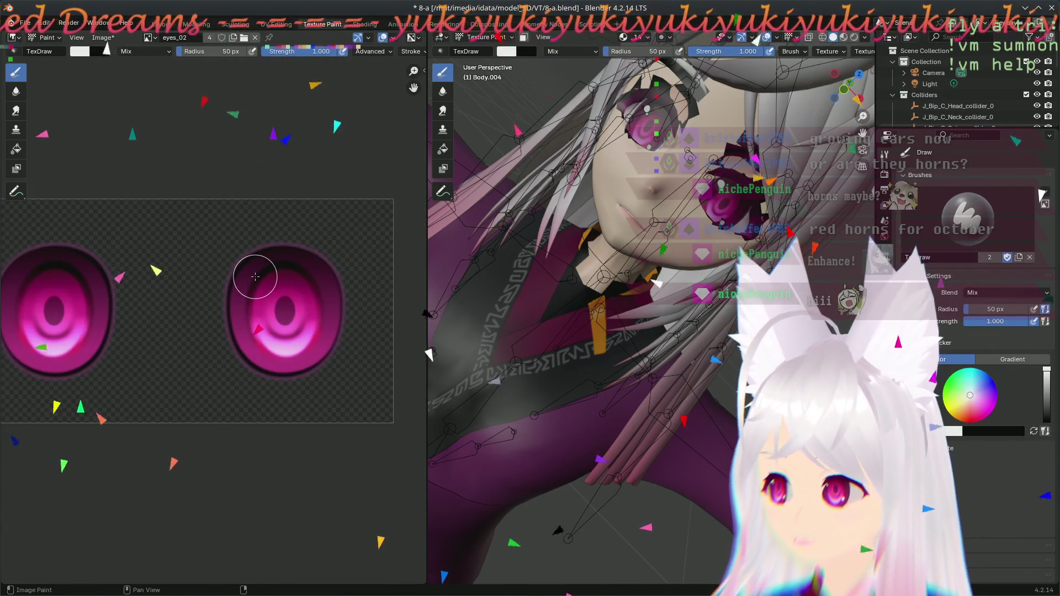
{"action": "left_click_drag", "start_coordinate": [364, 283], "coordinate": [359, 328]}
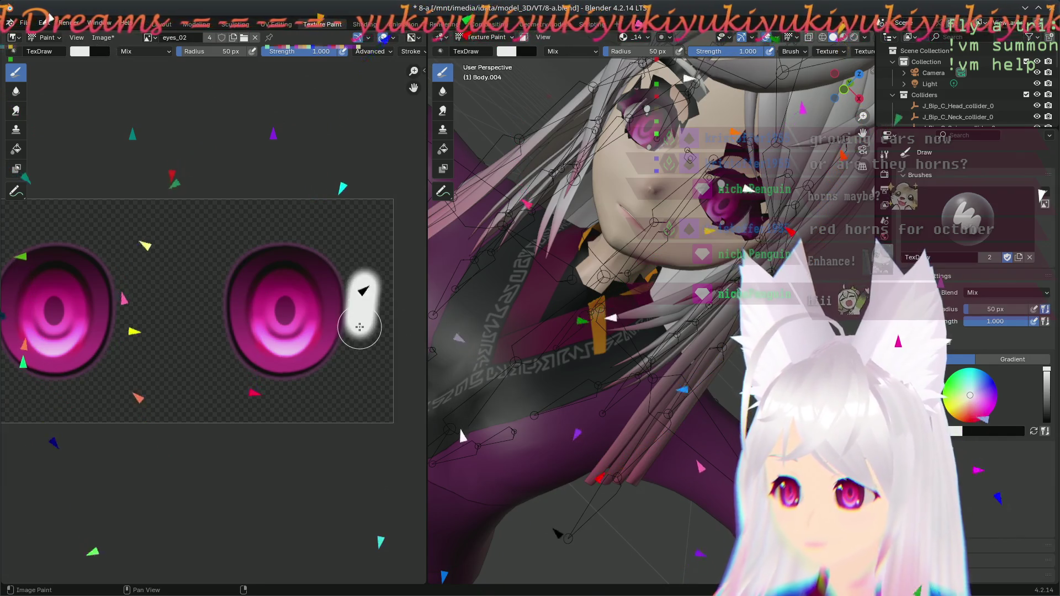
{"action": "middle_click_drag", "start_coordinate": [635, 249], "coordinate": [695, 218]}
{"action": "left_click_drag", "start_coordinate": [362, 298], "coordinate": [349, 254]}
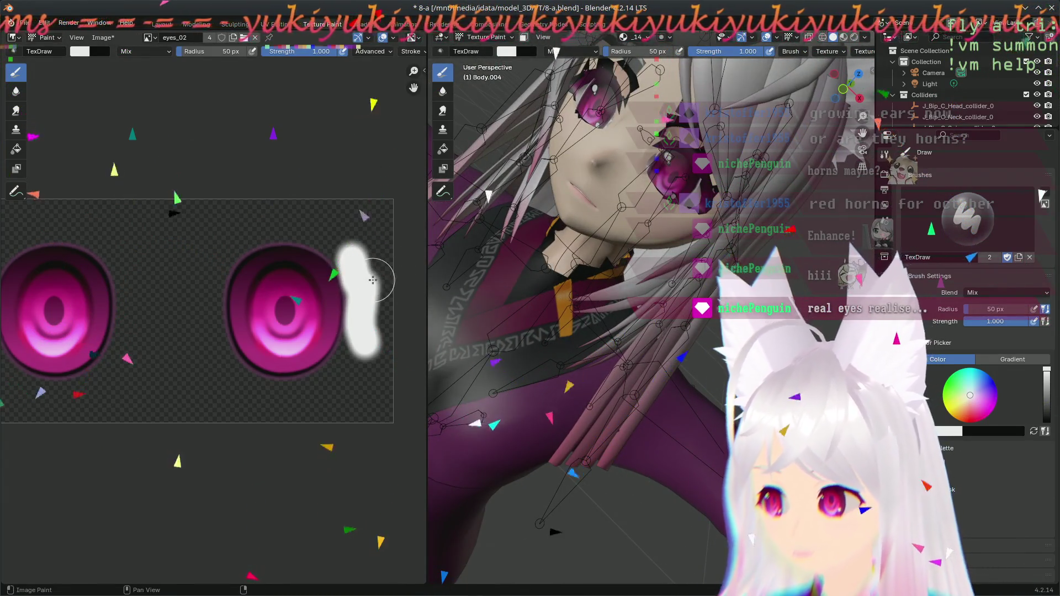
{"action": "key", "text": "ctrl+z"}
{"action": "key", "text": "ctrl+z"}
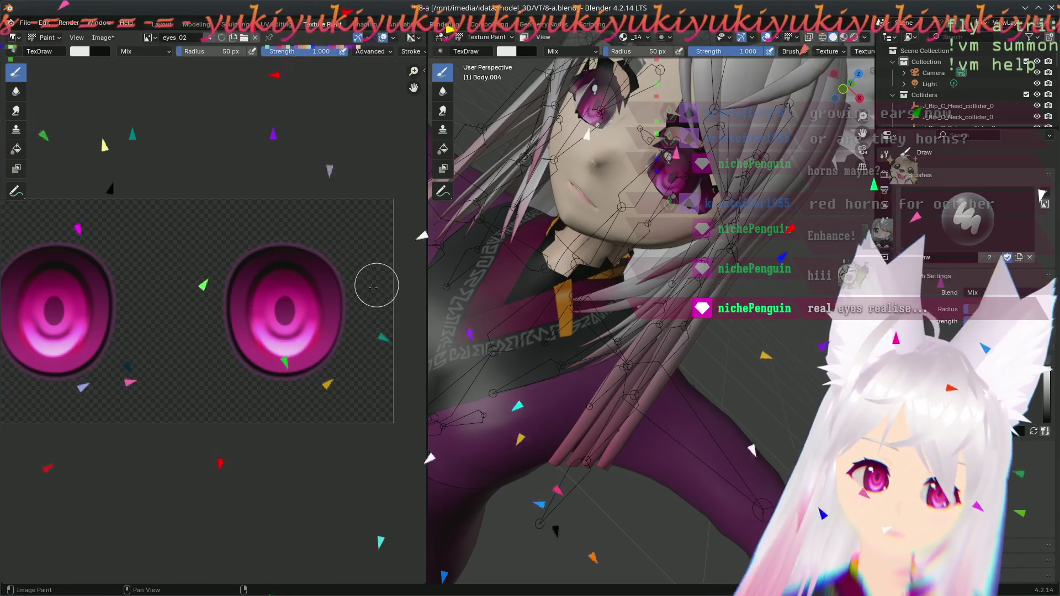
- Return to the UV Editing workspace
{"action": "scroll", "coordinate": [260, 307], "scroll_direction": "down", "scroll_amount": 1}
{"action": "scroll", "coordinate": [282, 352], "scroll_direction": "up", "scroll_amount": 1}
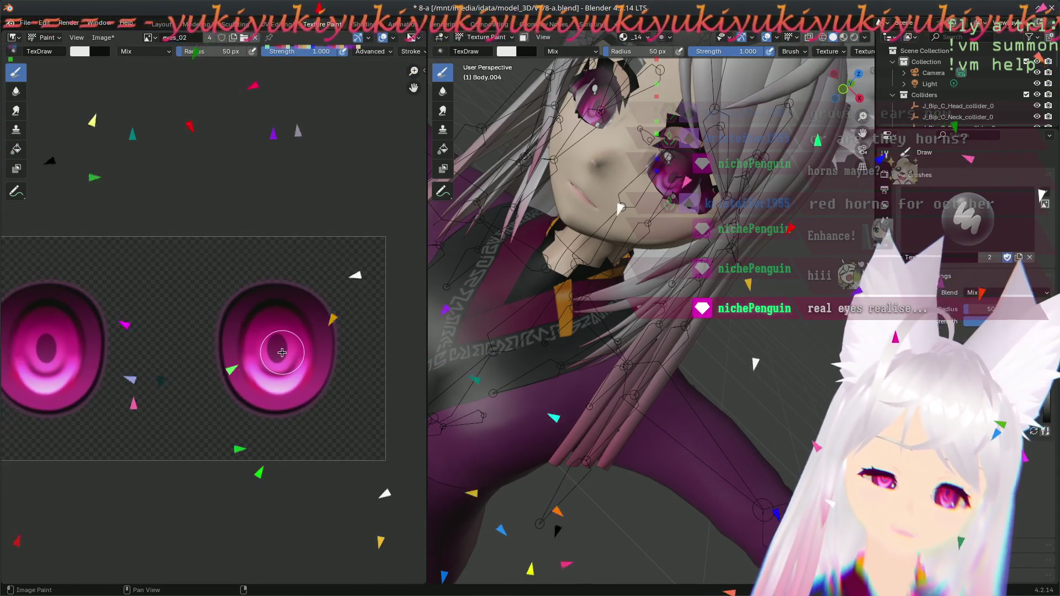
{"action": "scroll", "coordinate": [312, 320], "scroll_direction": "up", "scroll_amount": 3}
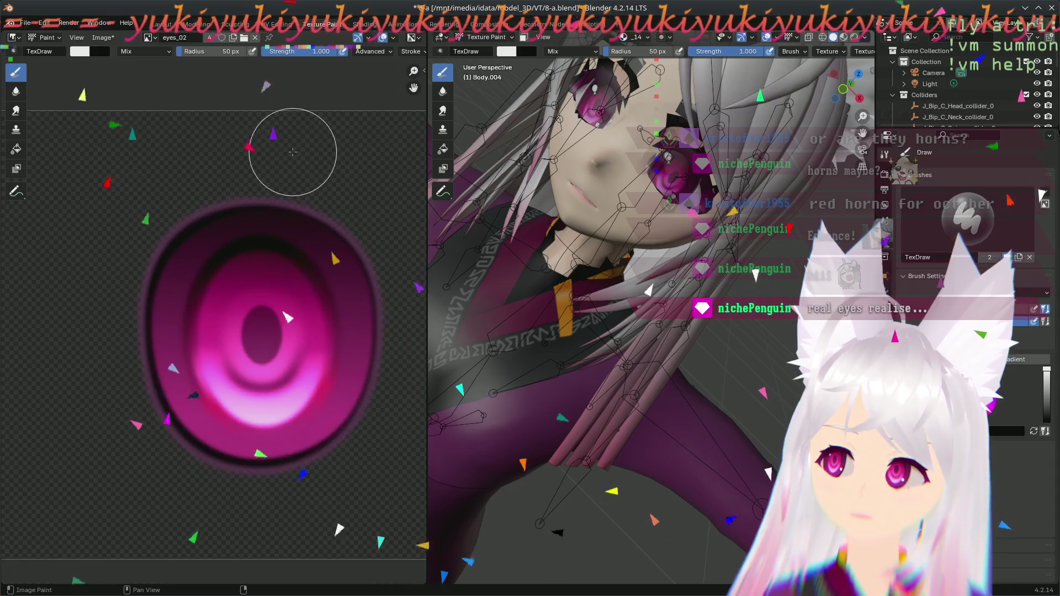
{"action": "left_click", "coordinate": [271, 25]}
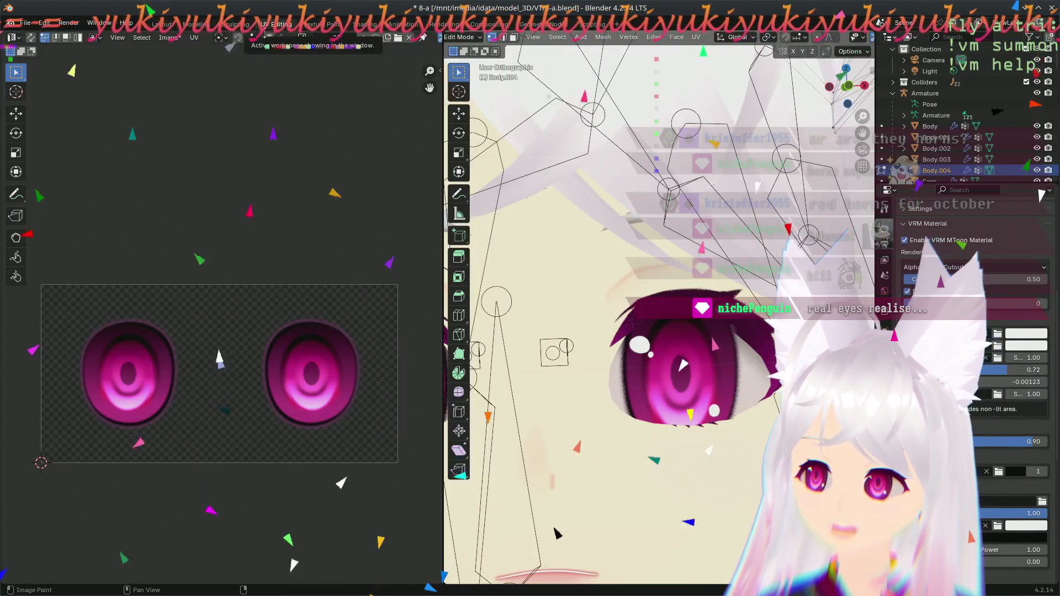
{"action": "scroll", "coordinate": [639, 363], "scroll_direction": "down", "scroll_amount": 4}
{"action": "scroll", "coordinate": [639, 363], "scroll_direction": "up", "scroll_amount": 4}
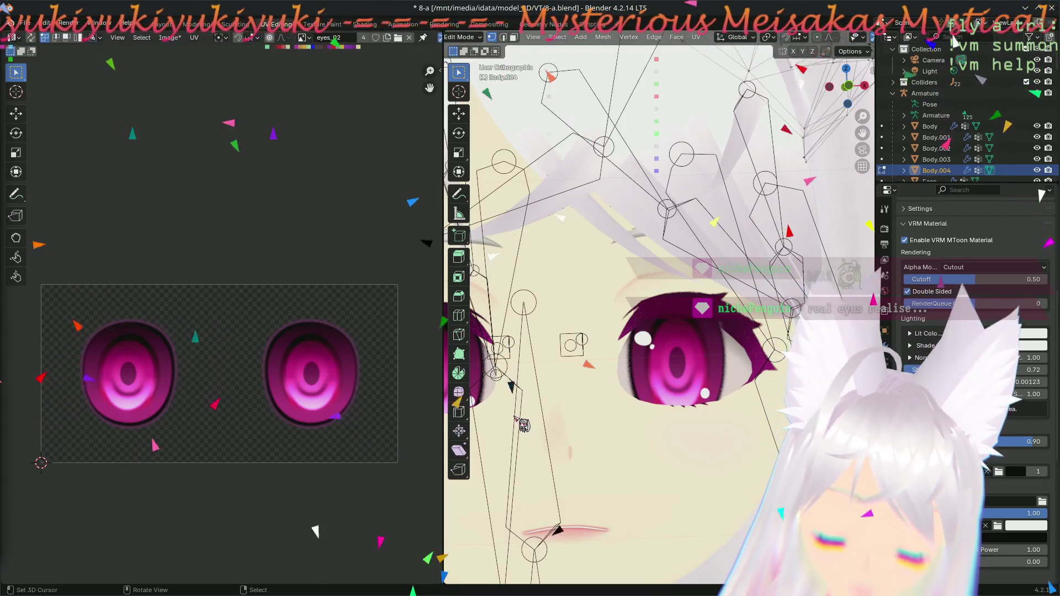
{"action": "scroll", "coordinate": [645, 417], "scroll_direction": "down", "scroll_amount": 5}
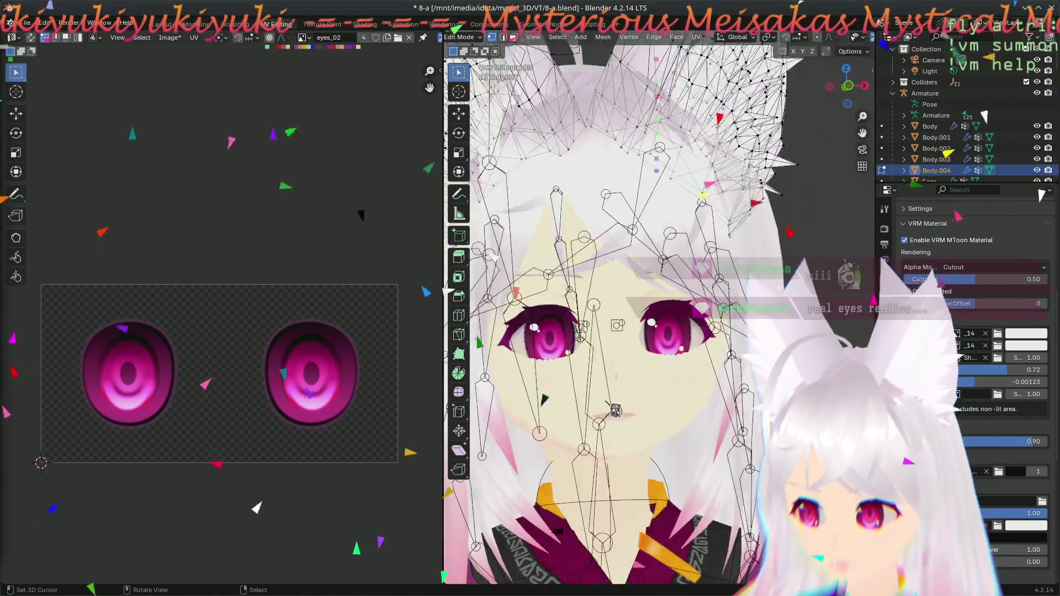
{"action": "scroll", "coordinate": [646, 320], "scroll_direction": "up", "scroll_amount": 2}
{"action": "mouse_move", "coordinate": [646, 321]}
{"action": "middle_mouse_down"}
{"action": "mouse_move", "coordinate": [714, 328]}
{"action": "mouse_move", "coordinate": [657, 324]}
{"action": "middle_mouse_up"}
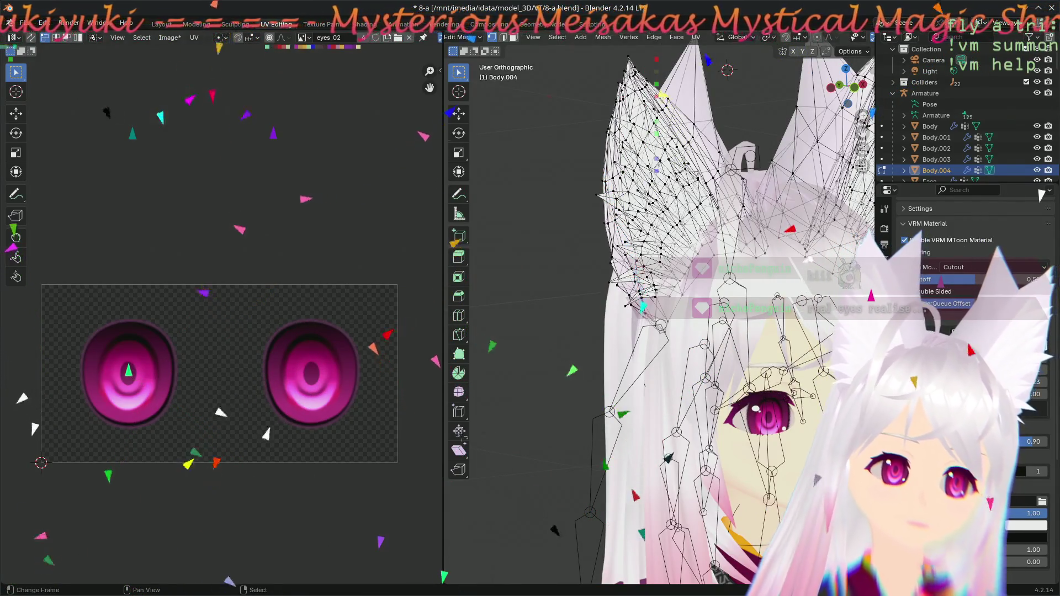
{"action": "mouse_move", "coordinate": [641, 358]}
{"action": "middle_mouse_down"}
{"action": "mouse_move", "coordinate": [630, 375]}
{"action": "mouse_move", "coordinate": [513, 376]}
{"action": "mouse_move", "coordinate": [624, 341]}
{"action": "mouse_move", "coordinate": [627, 360]}
{"action": "middle_mouse_up"}
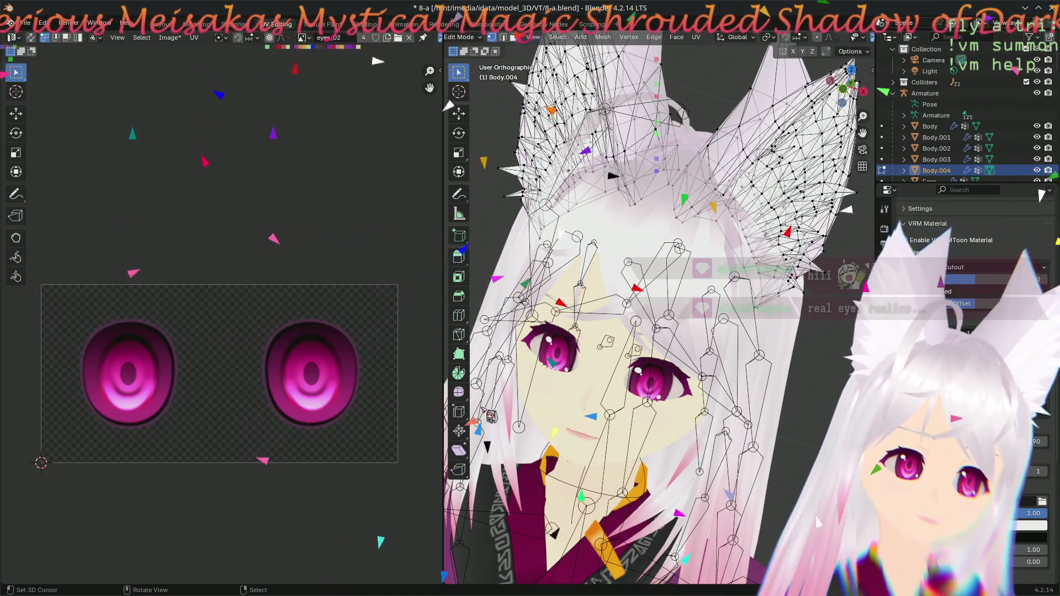
{"action": "mouse_move", "coordinate": [592, 377]}
{"action": "middle_mouse_down"}
{"action": "mouse_move", "coordinate": [693, 242]}
{"action": "mouse_move", "coordinate": [554, 291]}
{"action": "mouse_move", "coordinate": [610, 341]}
{"action": "mouse_move", "coordinate": [569, 401]}
{"action": "mouse_move", "coordinate": [612, 403]}
{"action": "middle_mouse_up"}
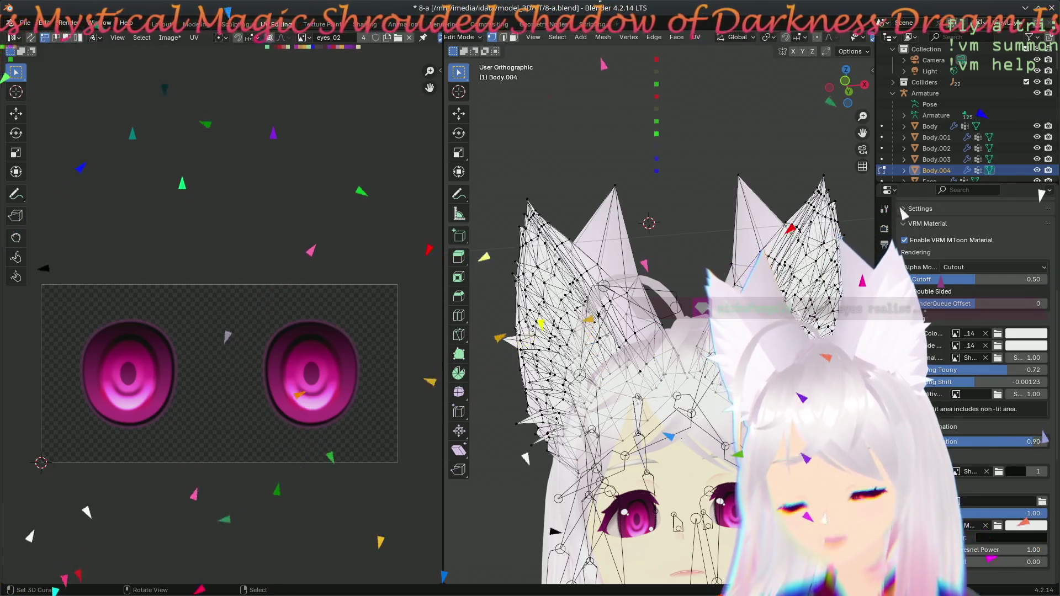
{"action": "mouse_move", "coordinate": [612, 403]}
{"action": "middle_mouse_down"}
{"action": "mouse_move", "coordinate": [572, 413]}
{"action": "mouse_move", "coordinate": [607, 408]}
{"action": "middle_mouse_up"}
{"action": "middle_click_drag", "start_coordinate": [682, 315], "coordinate": [619, 299]}
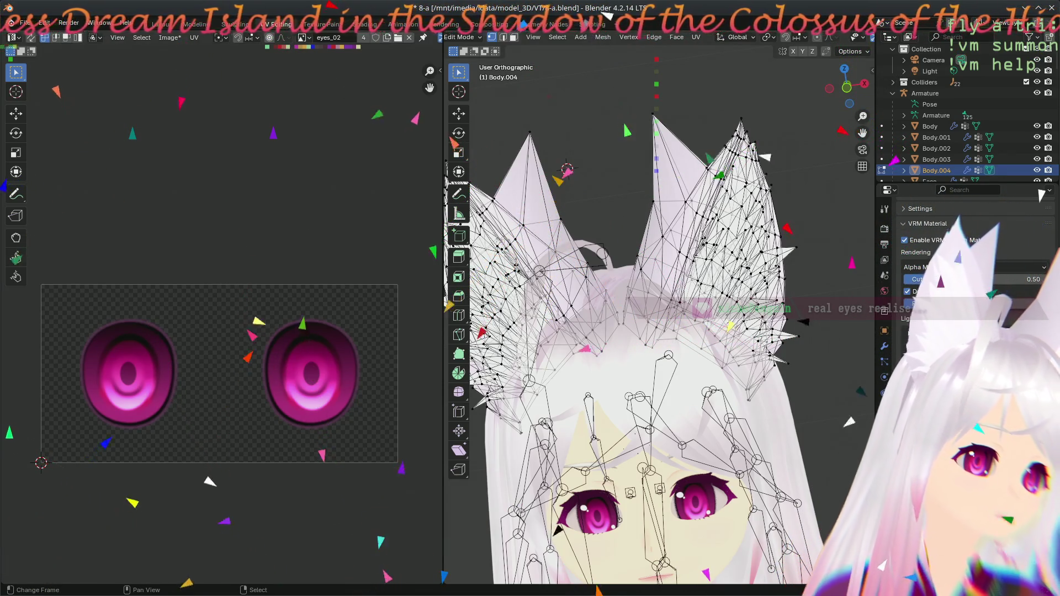
{"action": "mouse_move", "coordinate": [684, 464]}
{"action": "middle_mouse_down"}
{"action": "mouse_move", "coordinate": [690, 441]}
{"action": "mouse_move", "coordinate": [745, 419]}
{"action": "mouse_move", "coordinate": [695, 403]}
{"action": "mouse_move", "coordinate": [703, 391]}
{"action": "mouse_move", "coordinate": [611, 314]}
{"action": "mouse_move", "coordinate": [612, 194]}
{"action": "middle_mouse_up"}
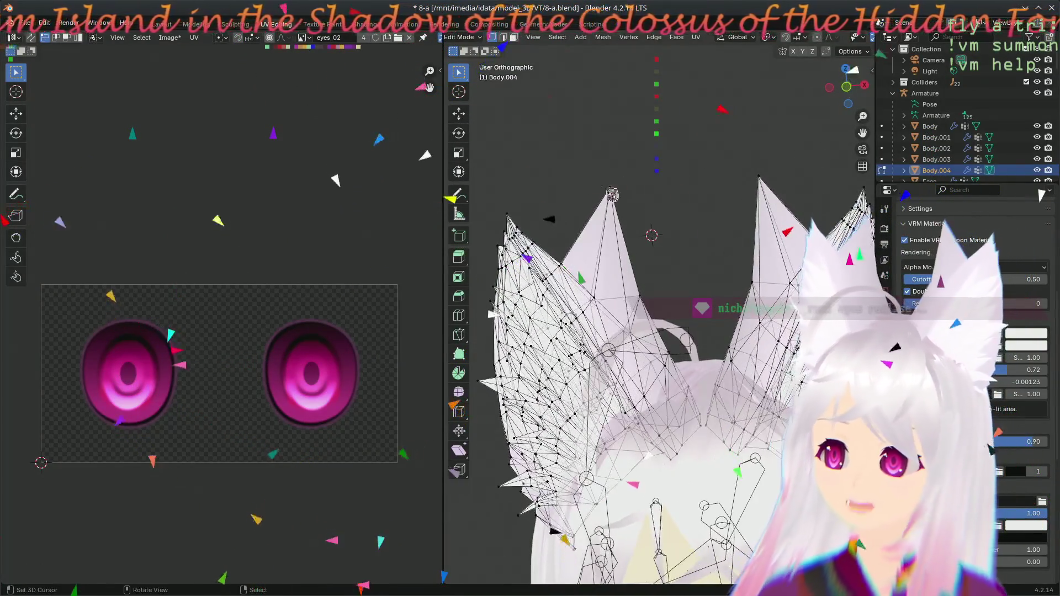
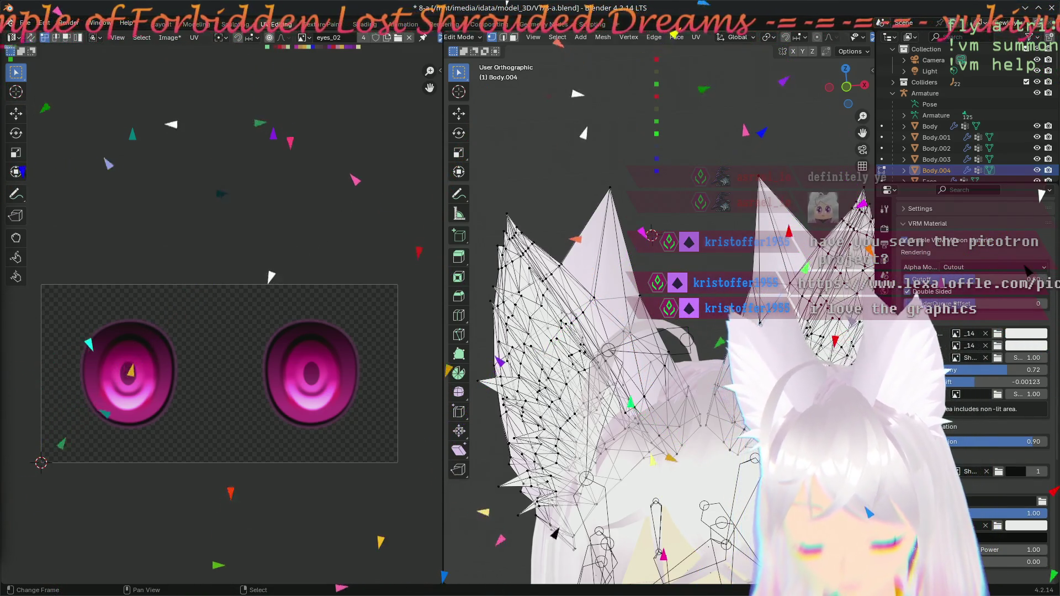
- Save the avatar's 8-a.blend file
{"action": "key", "text": "ctrl+s"}
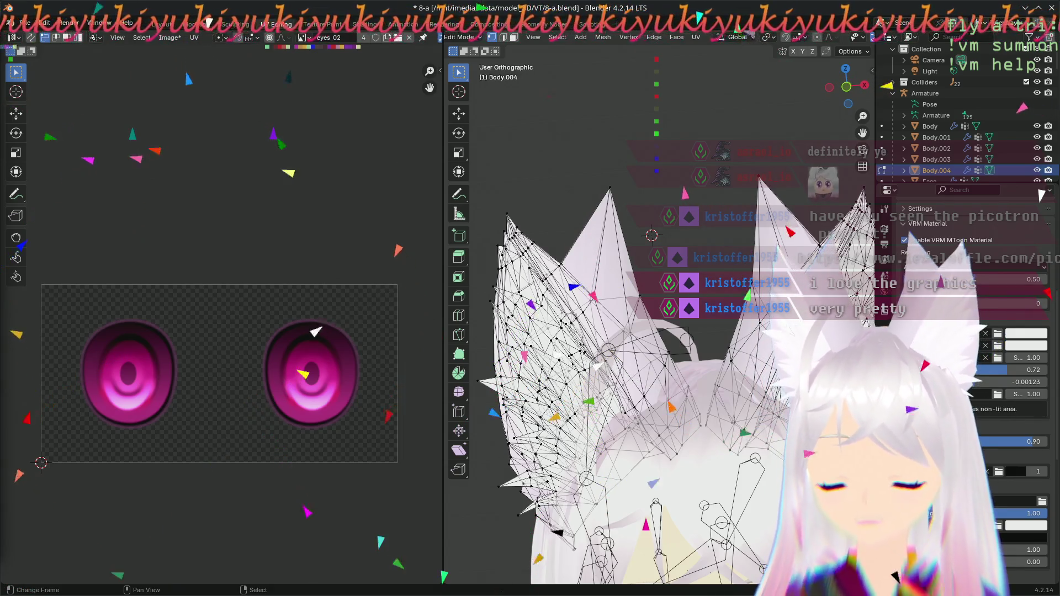
{"action": "left_click", "coordinate": [265, 358]}
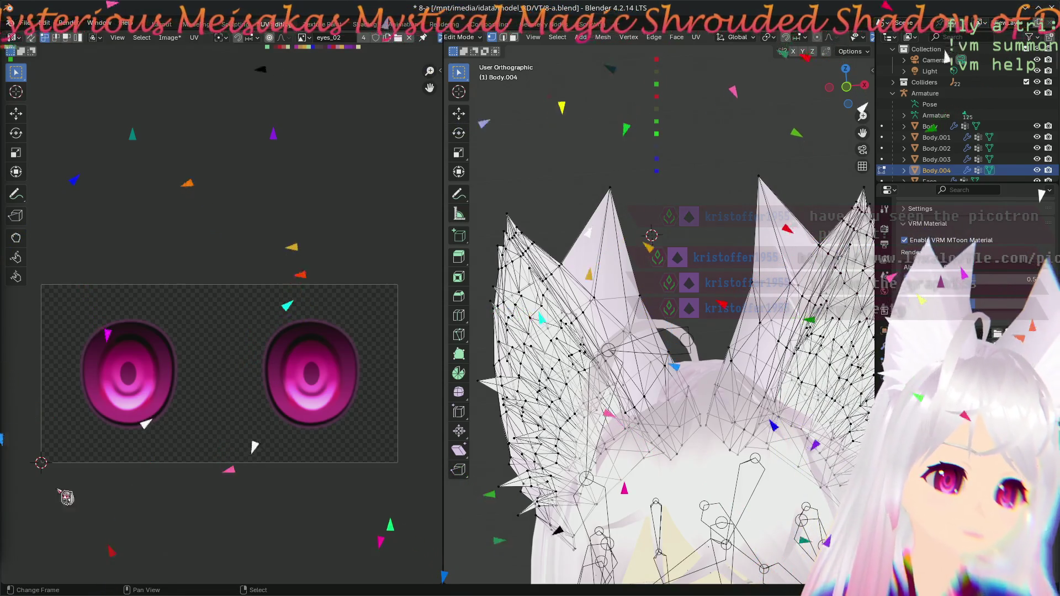
- Switch Body.004 from Edit Mode to Object Mode and frame the whole head
{"action": "middle_click_drag", "start_coordinate": [660, 411], "coordinate": [673, 405]}
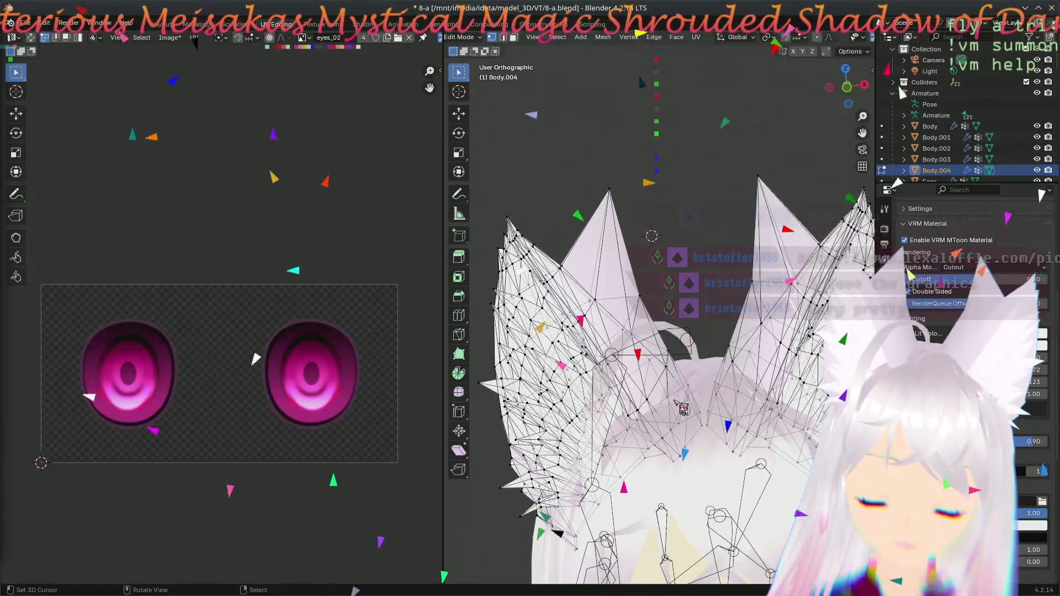
{"action": "key", "text": "Tab"}
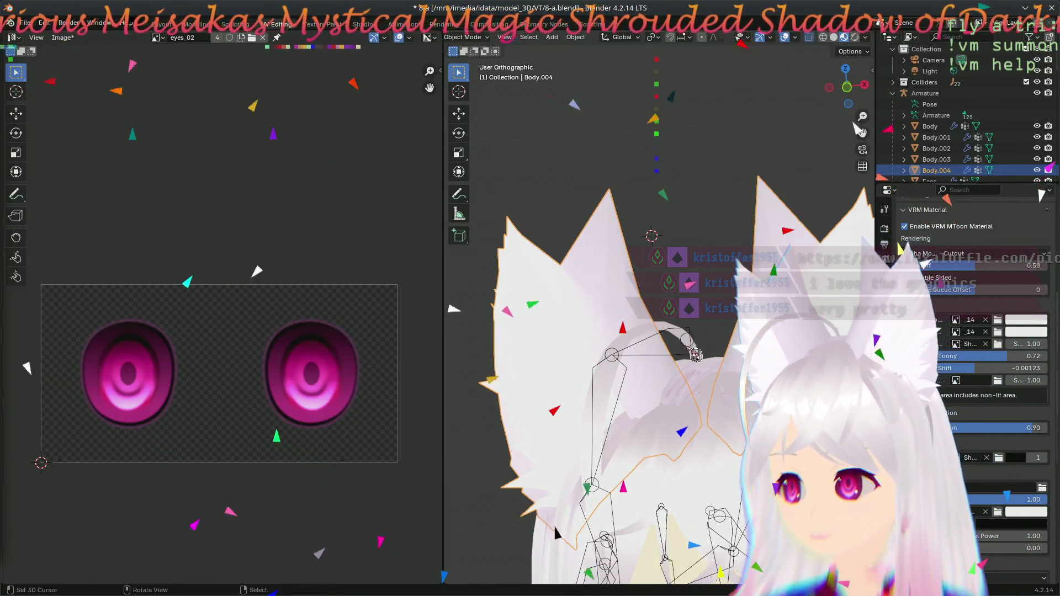
{"action": "scroll", "coordinate": [679, 400], "scroll_direction": "down", "scroll_amount": 4}
{"action": "scroll", "coordinate": [682, 408], "scroll_direction": "up", "scroll_amount": 2}
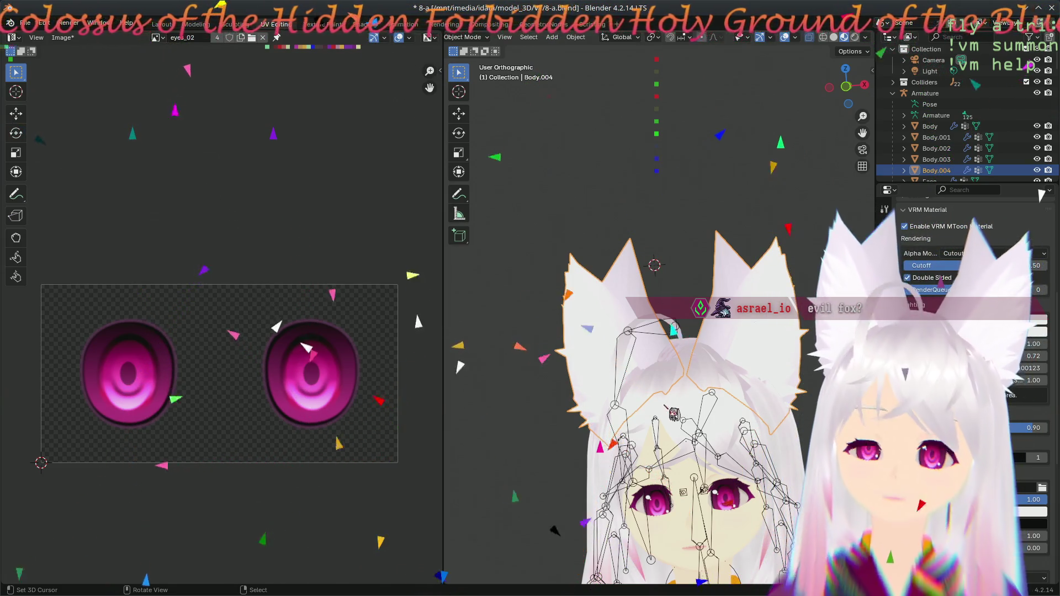
- Angle the view on the avatar and show Body.004's Armature modifier in Modifier Properties
{"action": "mouse_move", "coordinate": [683, 454]}
{"action": "middle_mouse_down", "text": "shift"}
{"action": "mouse_move", "coordinate": [611, 329]}
{"action": "mouse_move", "coordinate": [609, 296]}
{"action": "middle_mouse_up", "text": "shift"}
{"action": "middle_click_drag", "start_coordinate": [740, 274], "coordinate": [696, 252]}
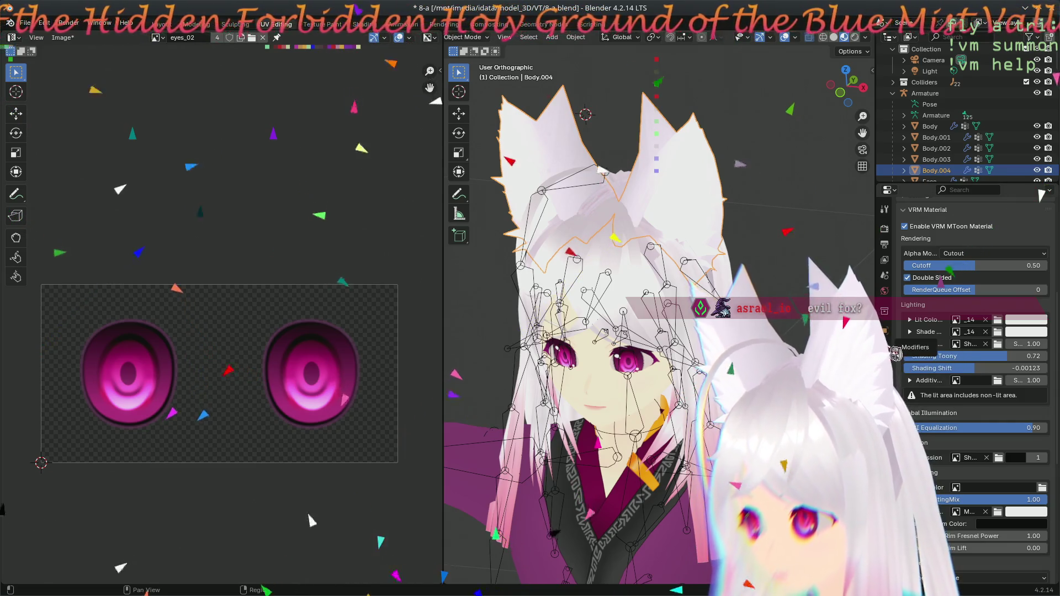
{"action": "left_click", "coordinate": [891, 353]}
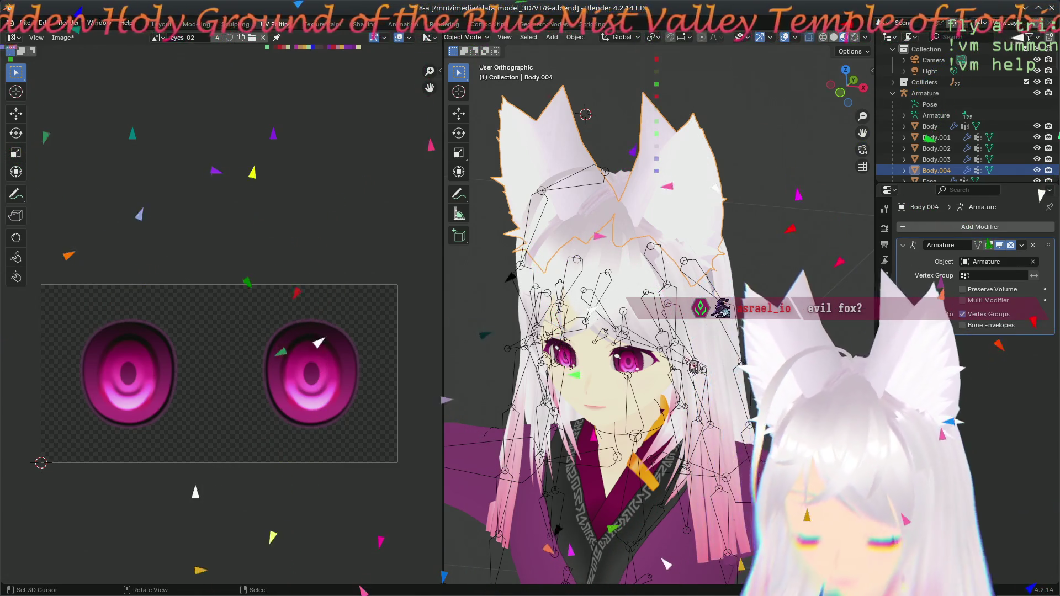
- Open the VRM sidebar tab and review the VRM 0.x Humanoid bone mapping
{"action": "key", "text": "n"}
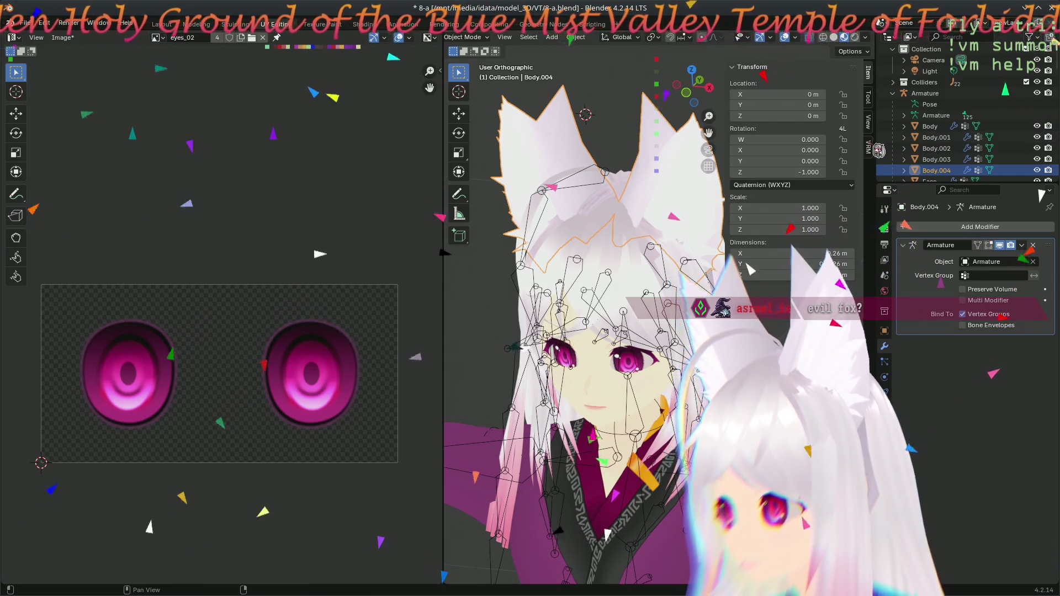
{"action": "left_click", "coordinate": [870, 148]}
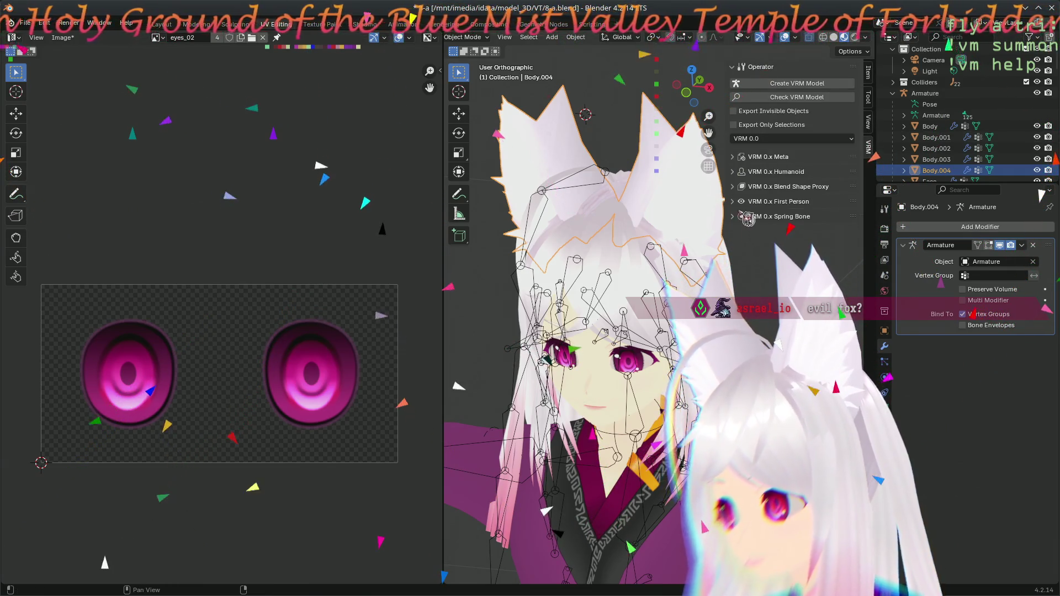
{"action": "left_click", "coordinate": [741, 173]}
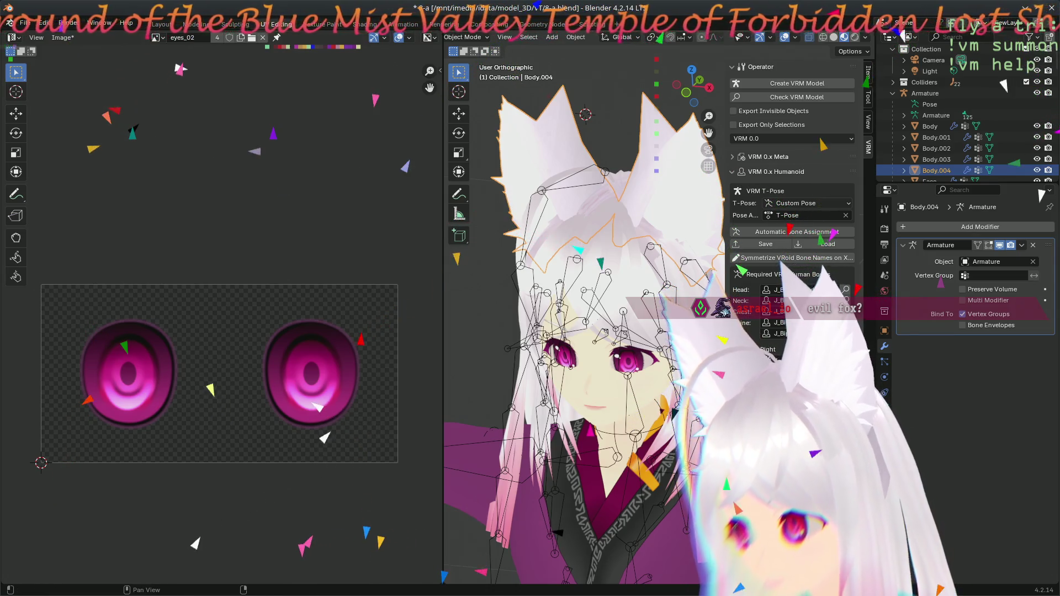
{"action": "scroll", "coordinate": [792, 221], "scroll_direction": "down", "scroll_amount": 10}
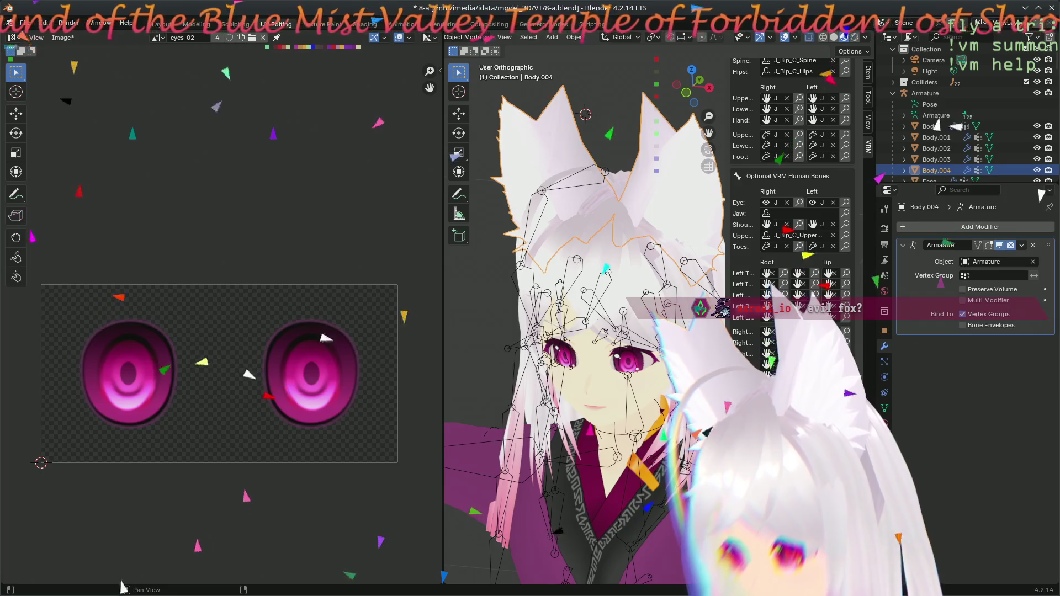
{"action": "scroll", "coordinate": [791, 166], "scroll_direction": "up", "scroll_amount": 10}
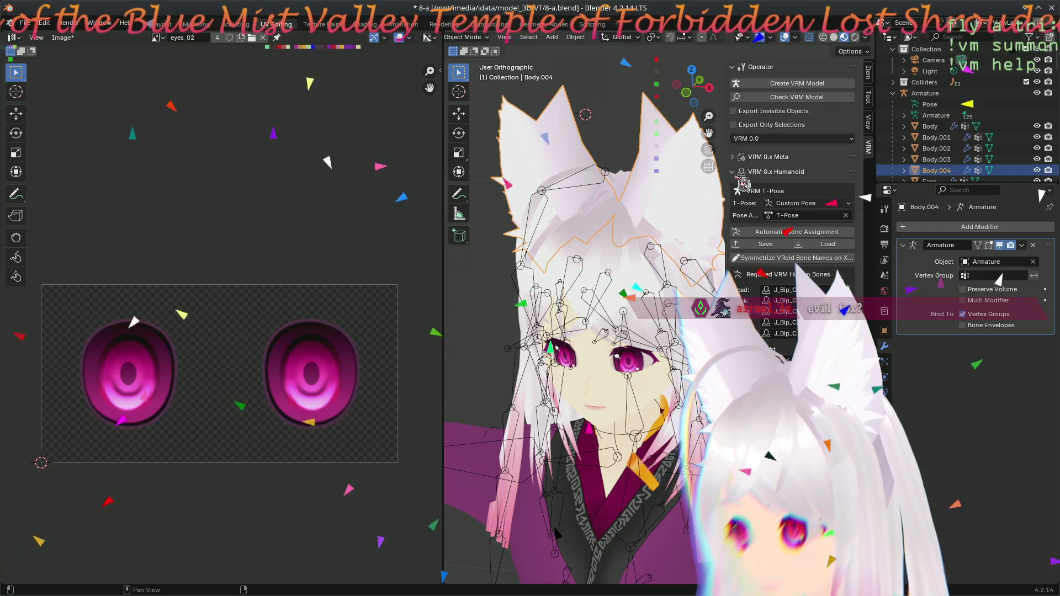
{"action": "left_click", "coordinate": [741, 176]}
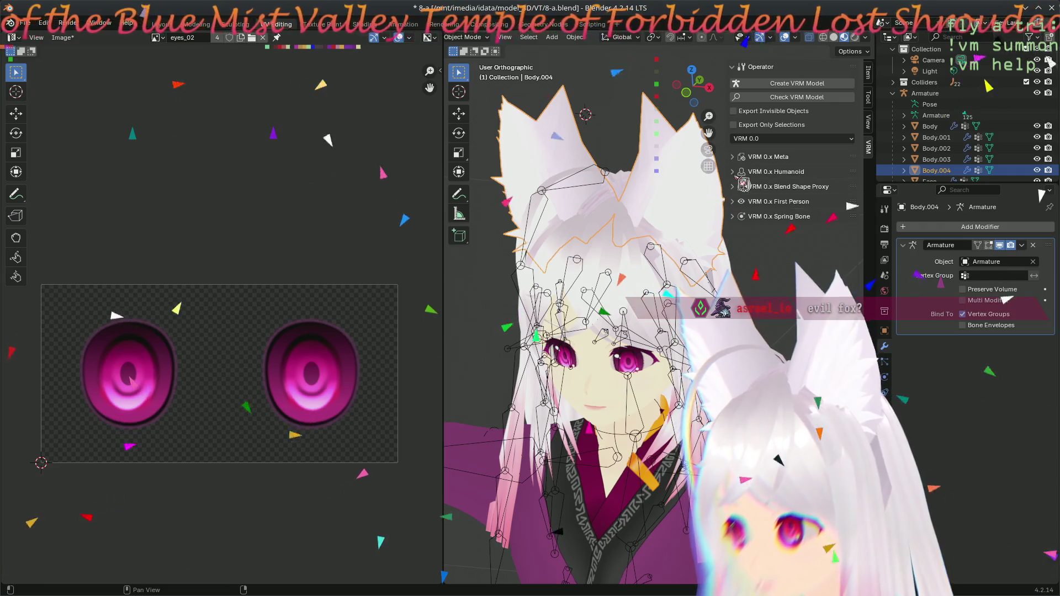
- Check the First Person head bone settings and the Meta information, then collapse both
{"action": "left_click", "coordinate": [743, 210]}
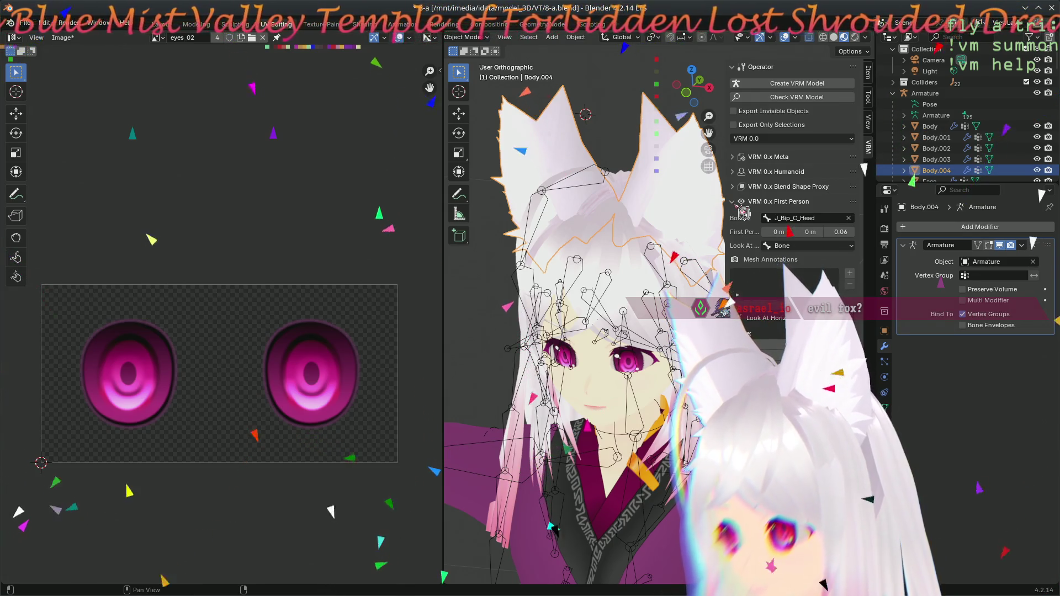
{"action": "left_click", "coordinate": [742, 210]}
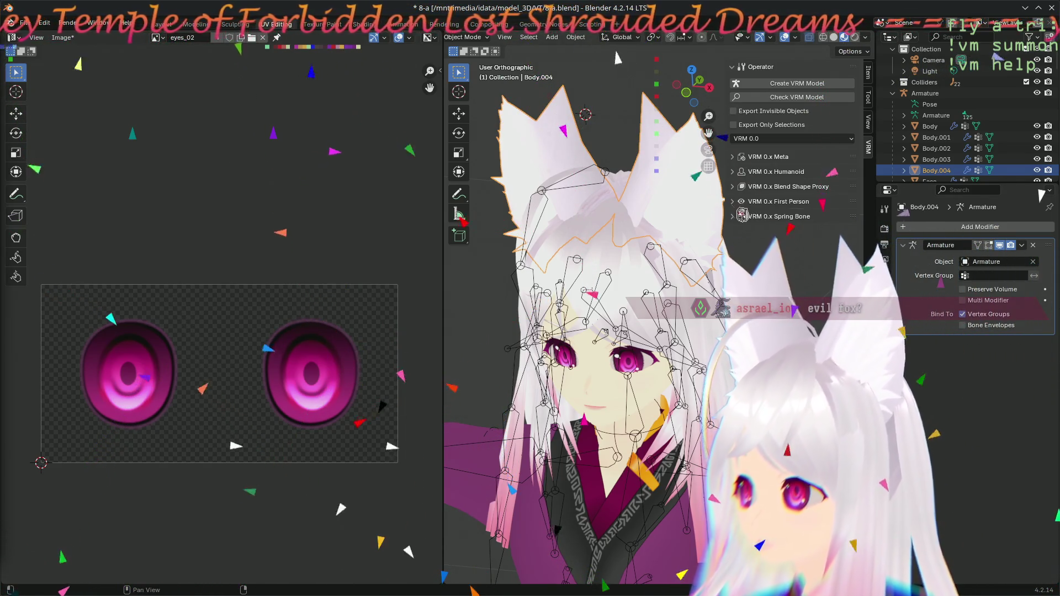
{"action": "left_click", "coordinate": [740, 160]}
{"action": "left_click", "coordinate": [740, 160]}
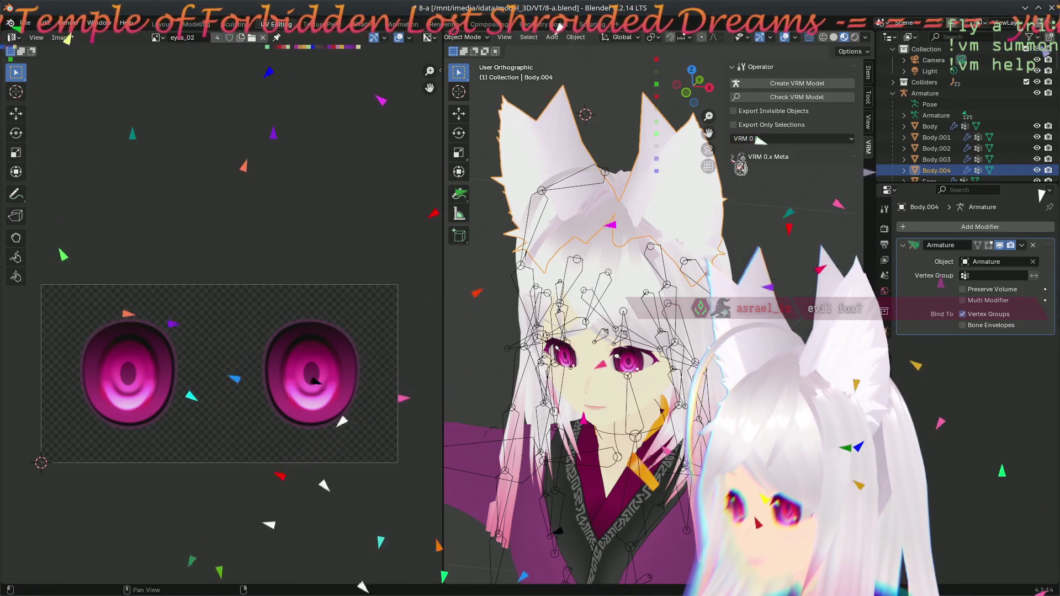
- Hide the VRM sidebar and show Body.004's transform: location 0 m, scale 1.000
{"action": "key", "text": "n"}
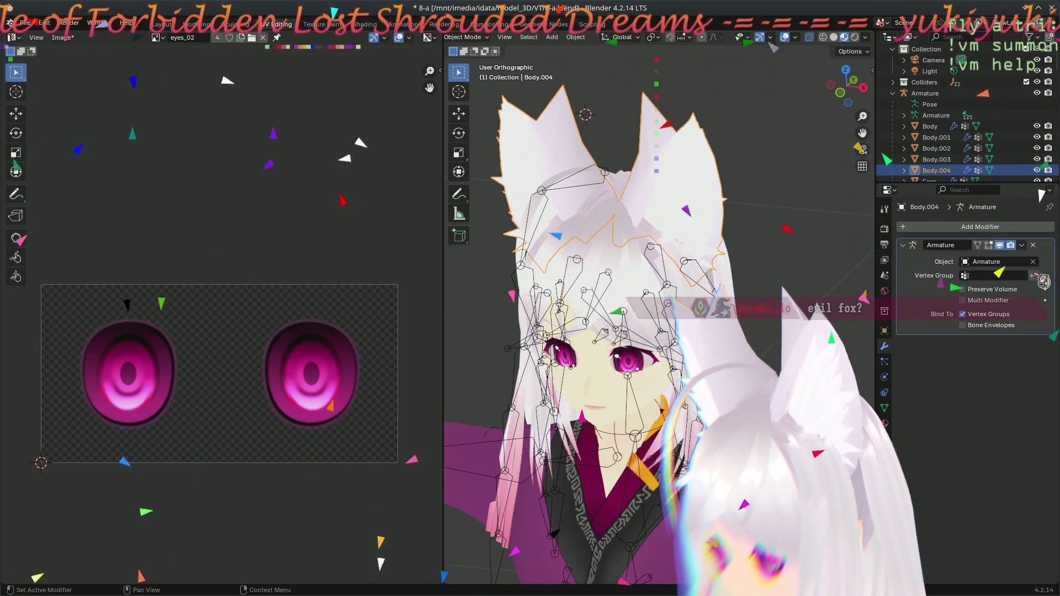
{"action": "left_click", "coordinate": [973, 276]}
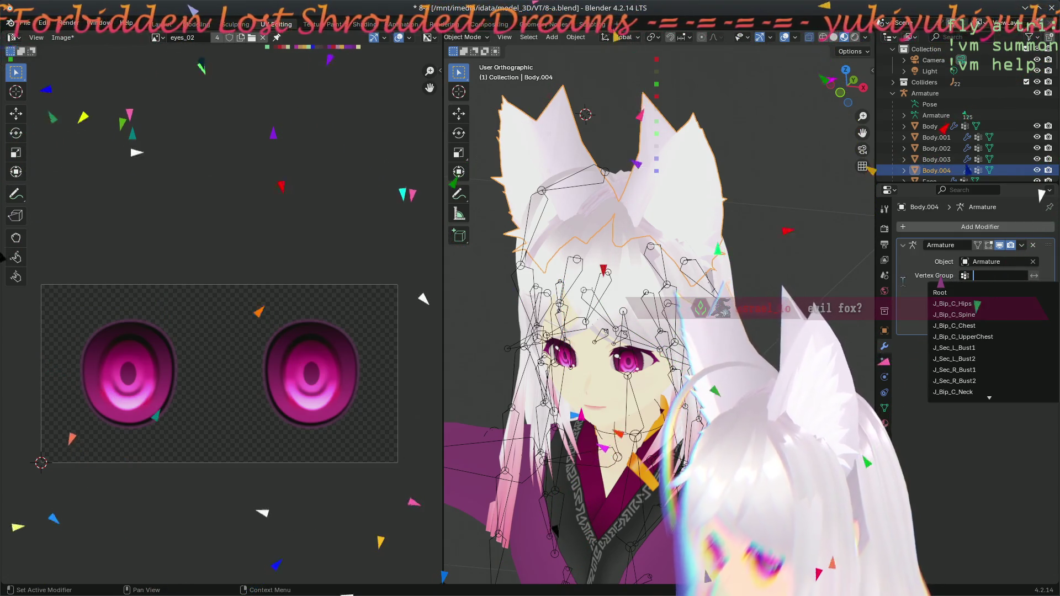
{"action": "left_click", "coordinate": [922, 275]}
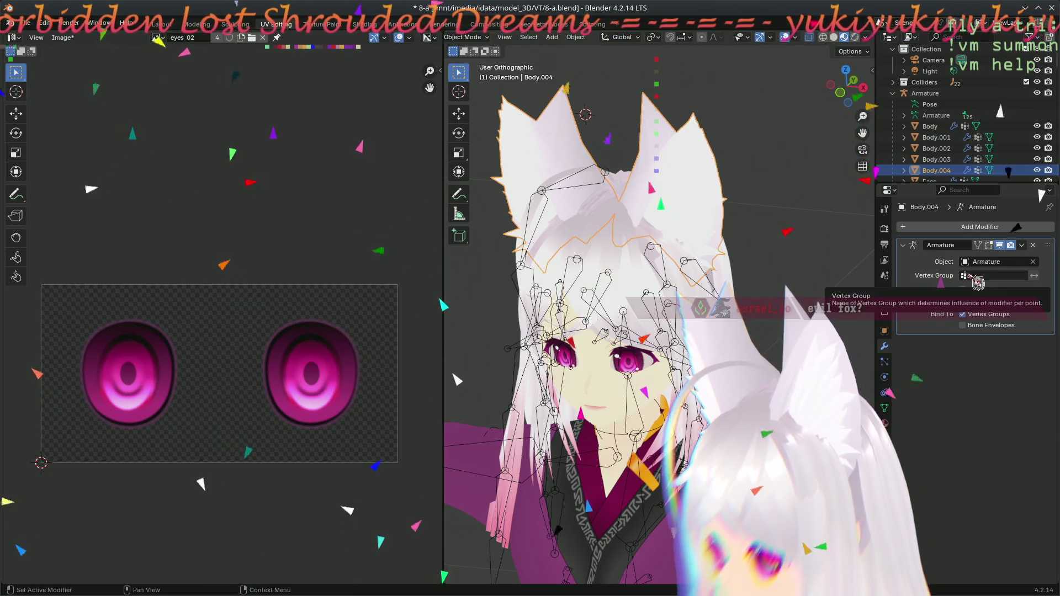
{"action": "left_click", "coordinate": [883, 330]}
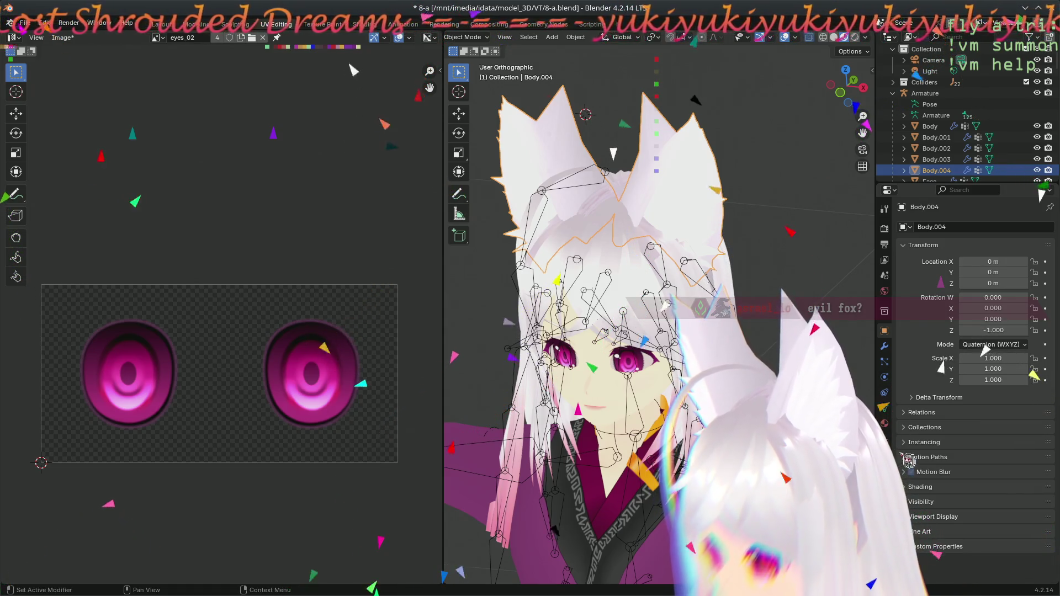
- Inspect Body.004's parent relations, keeping the parent type as Object
{"action": "left_click", "coordinate": [912, 414]}
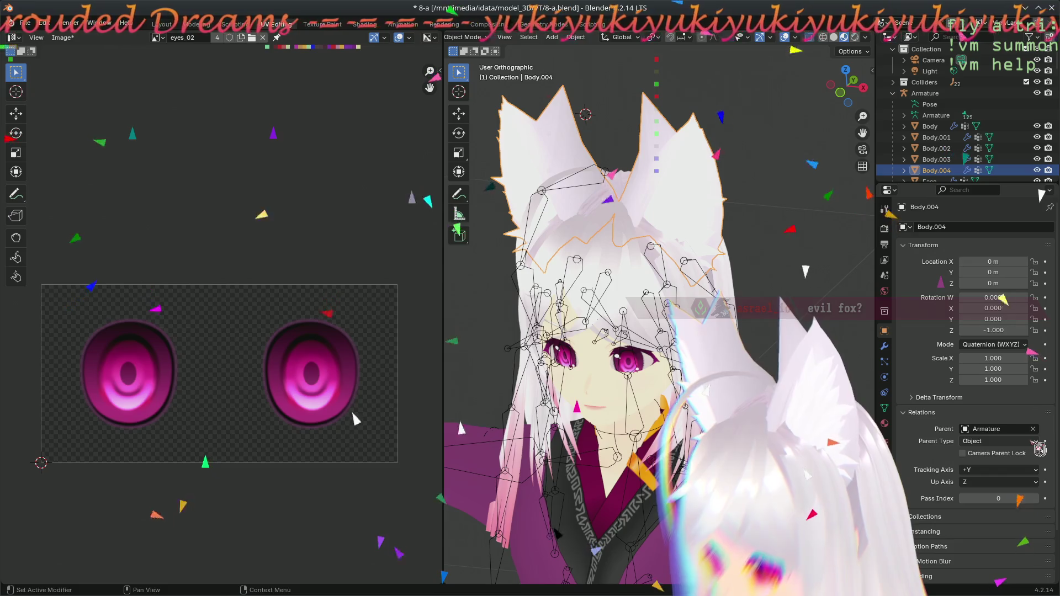
{"action": "left_click", "coordinate": [974, 441]}
{"action": "left_click", "coordinate": [1039, 443]}
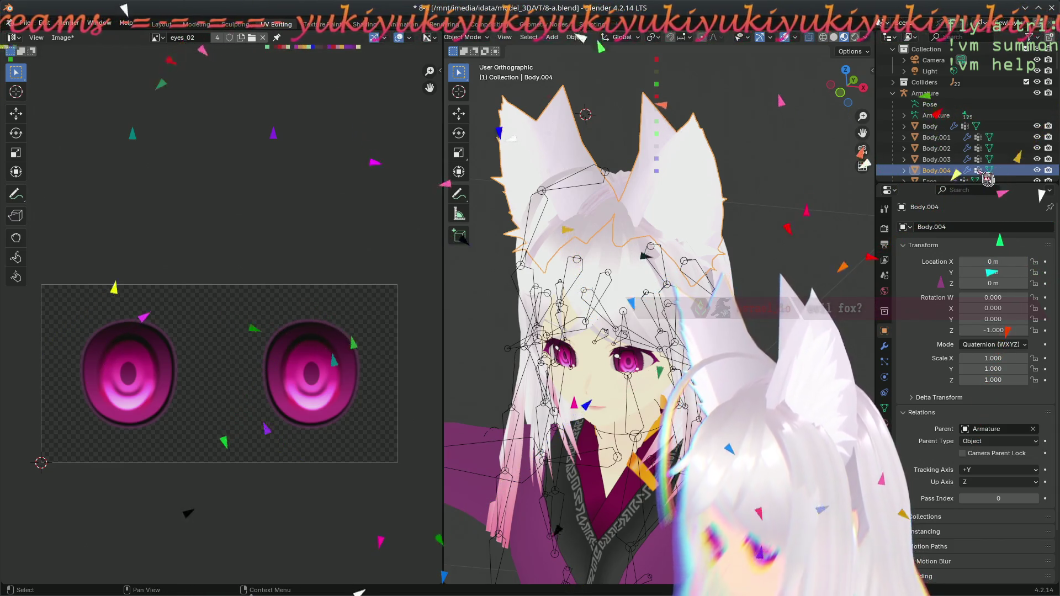
- Browse the Vertex Groups of Body.004's mesh Body.baked.004, such as J_Adj_L_FaceEye
{"action": "left_click", "coordinate": [976, 126]}
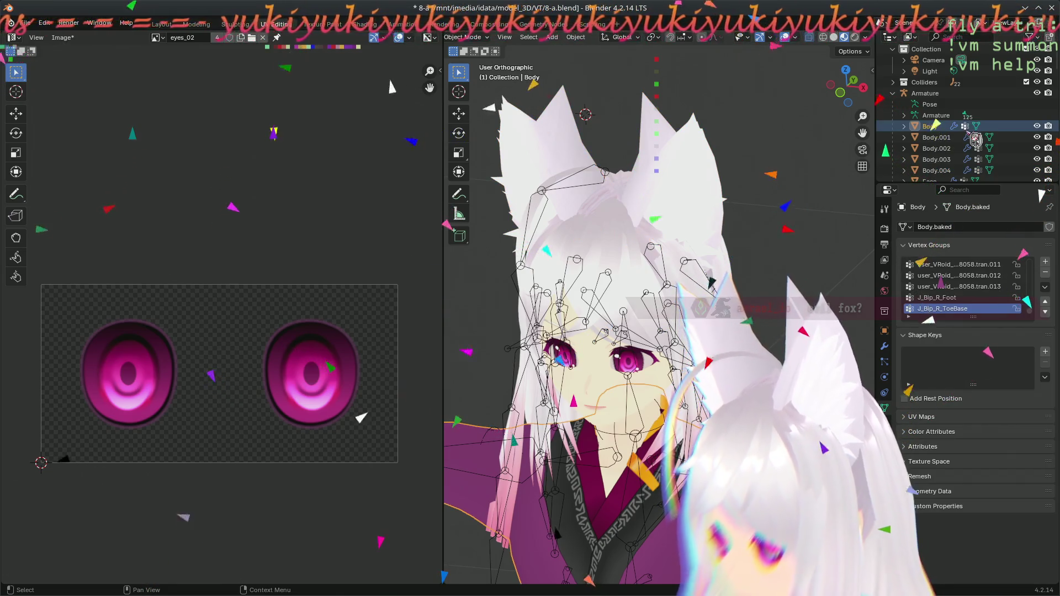
{"action": "left_click", "coordinate": [987, 171]}
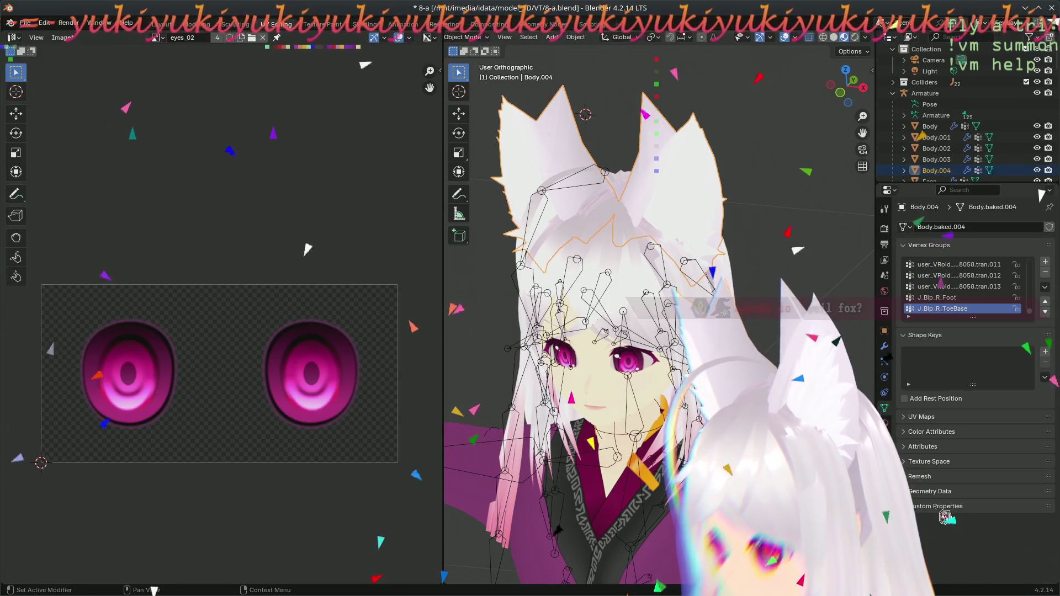
{"action": "scroll", "coordinate": [967, 296], "scroll_direction": "up", "scroll_amount": 10}
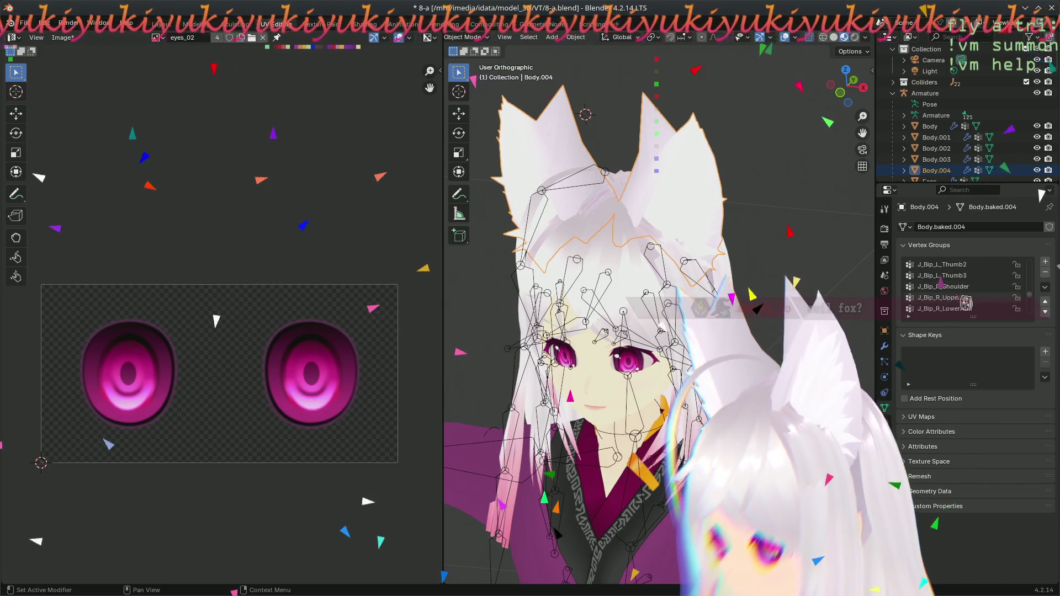
{"action": "scroll", "coordinate": [966, 303], "scroll_direction": "down", "scroll_amount": 15}
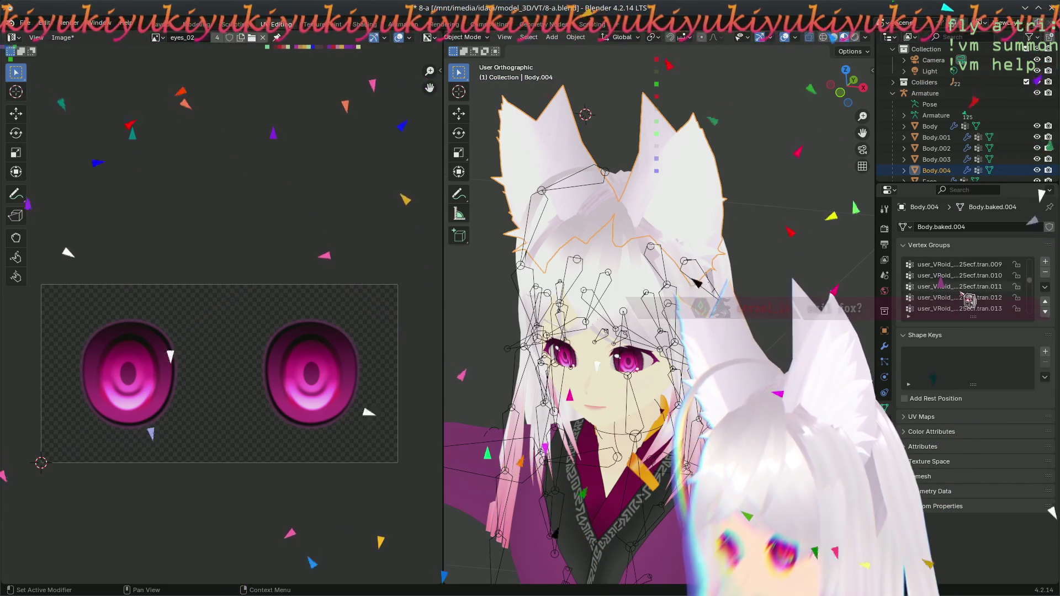
{"action": "scroll", "coordinate": [968, 301], "scroll_direction": "up", "scroll_amount": 10}
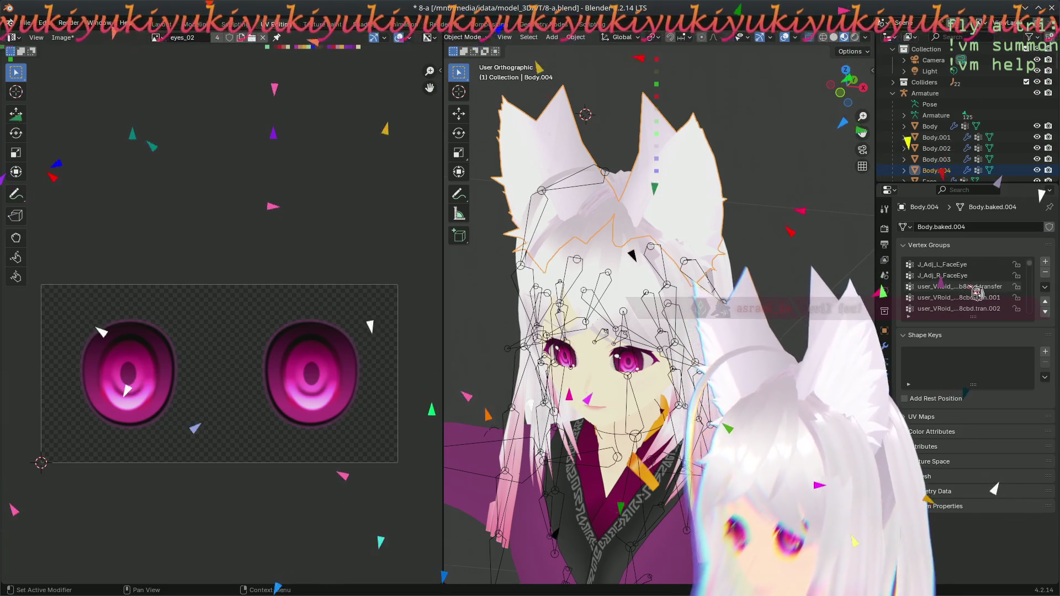
{"action": "scroll", "coordinate": [976, 292], "scroll_direction": "down", "scroll_amount": 5}
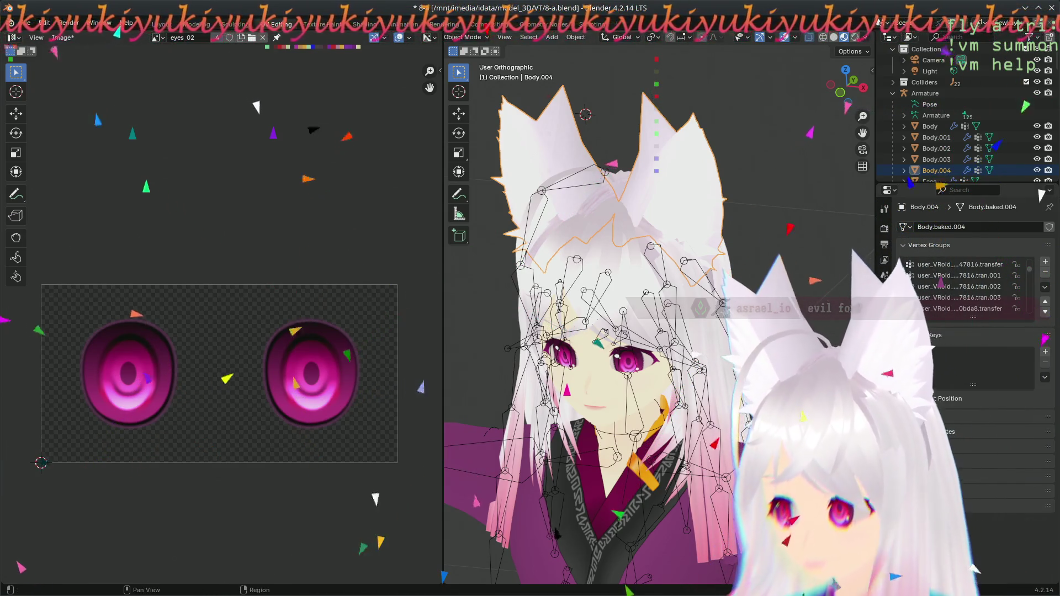
- Enter Edit Mode on the ear mesh Body.004 and select all its vertices
{"action": "left_click", "coordinate": [883, 337]}
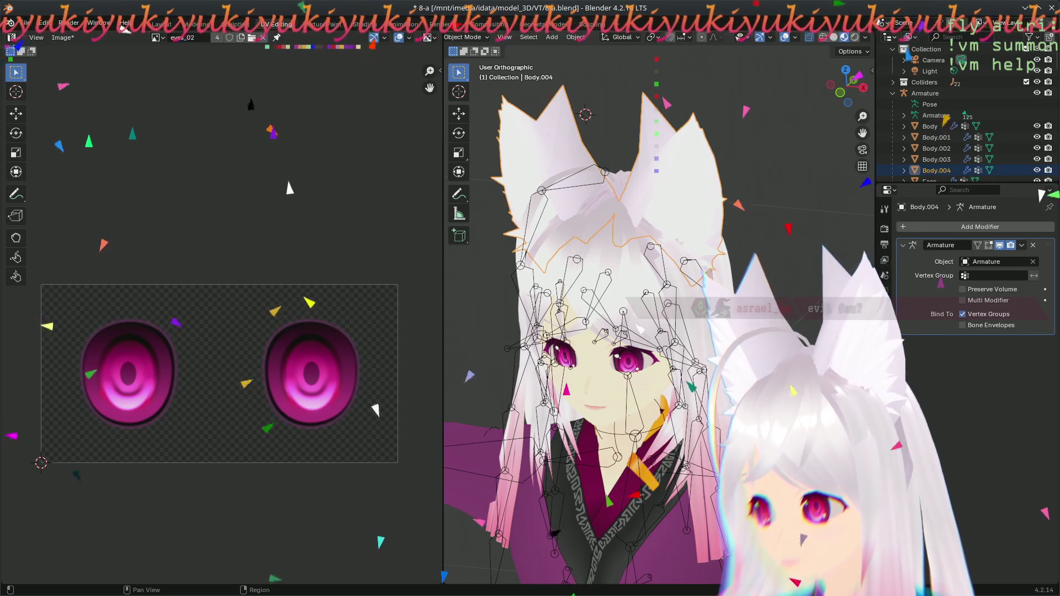
{"action": "key", "text": "Tab"}
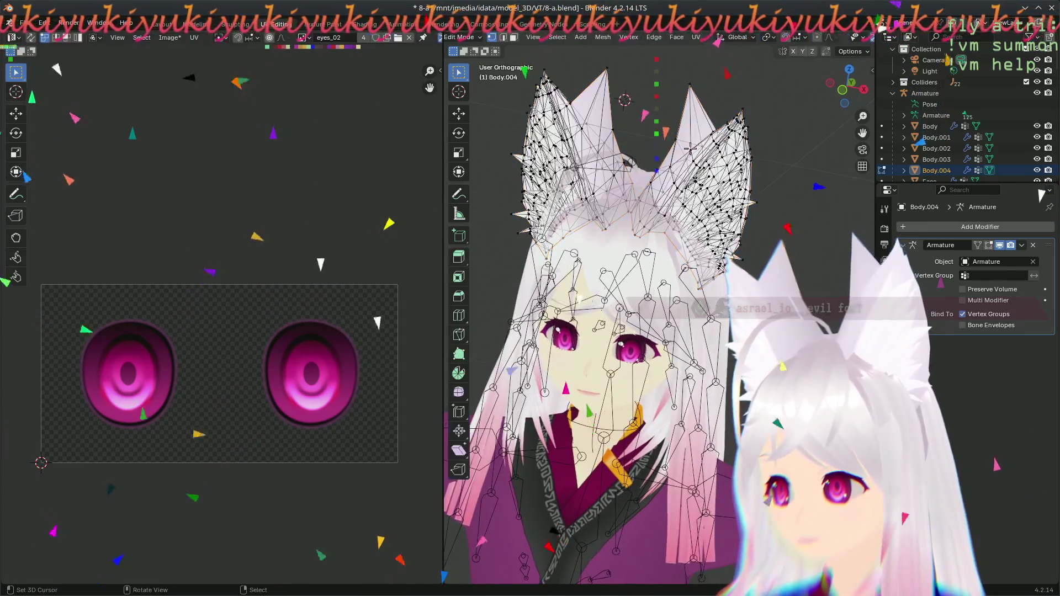
{"action": "key", "text": "a"}
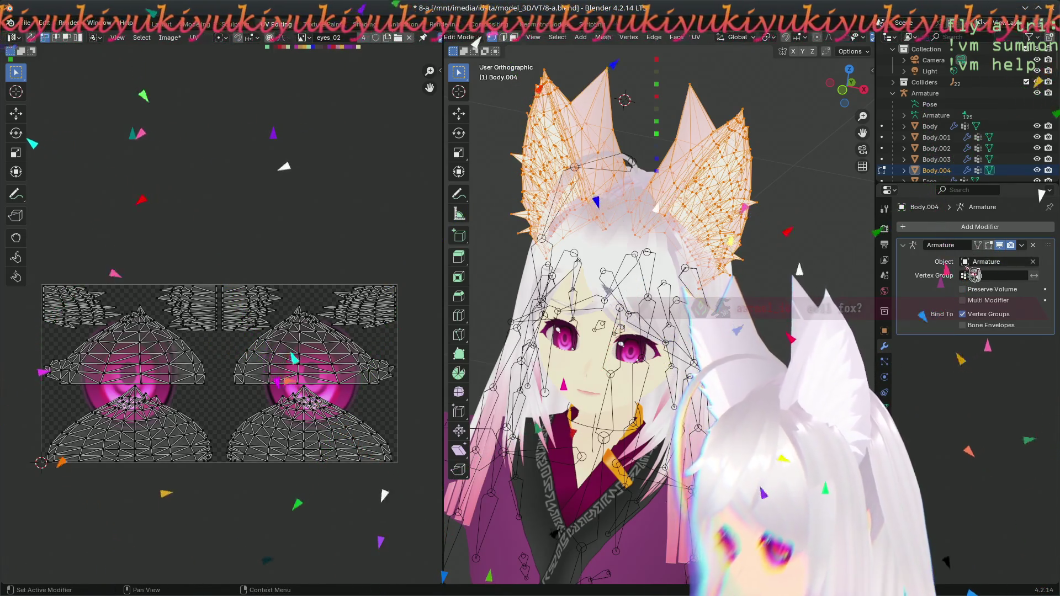
{"action": "left_click", "coordinate": [885, 362]}
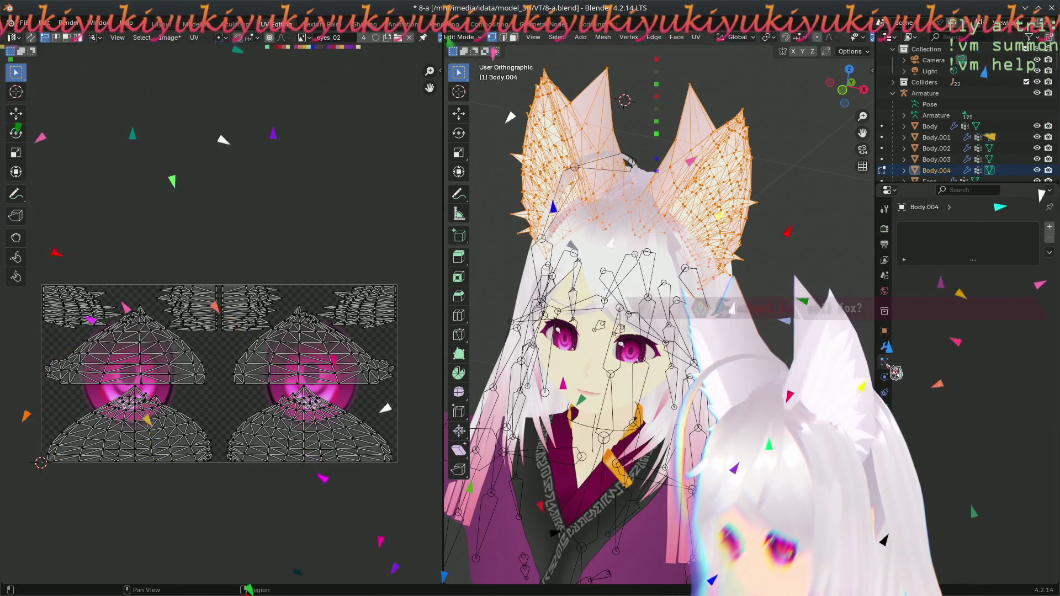
- Show the ear mesh's Vertex Groups and look at the specials menu without choosing anything
{"action": "left_click", "coordinate": [885, 407]}
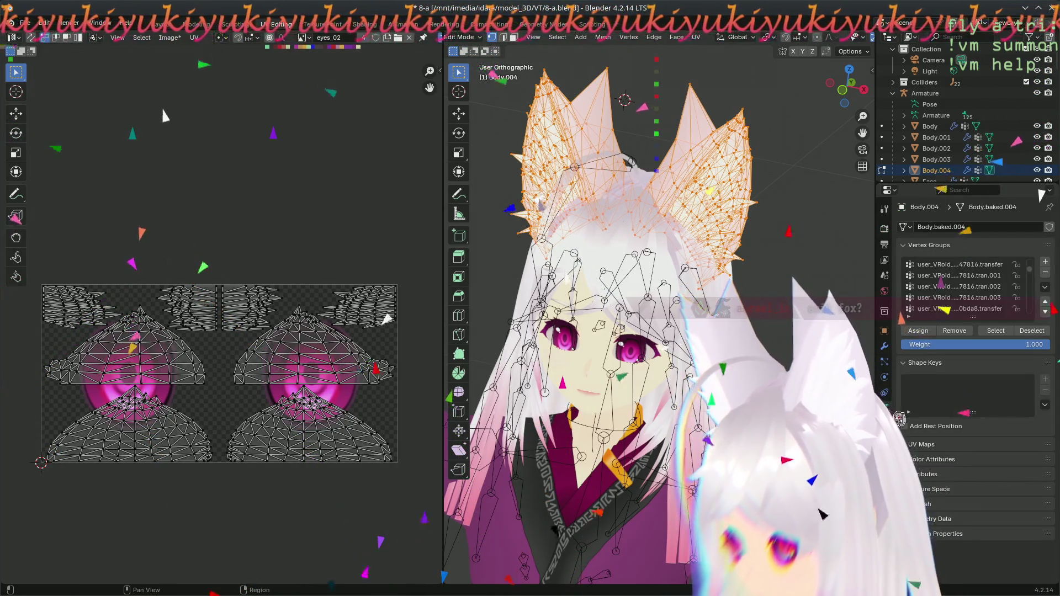
{"action": "middle_click_drag", "start_coordinate": [718, 265], "coordinate": [742, 270]}
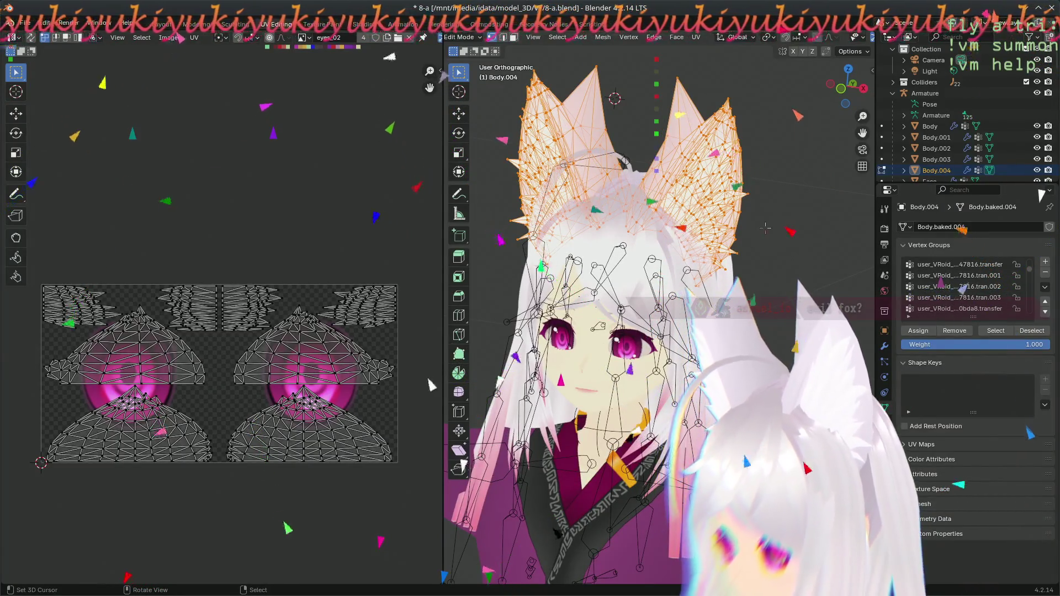
{"action": "scroll", "coordinate": [1015, 298], "scroll_direction": "down", "scroll_amount": 5}
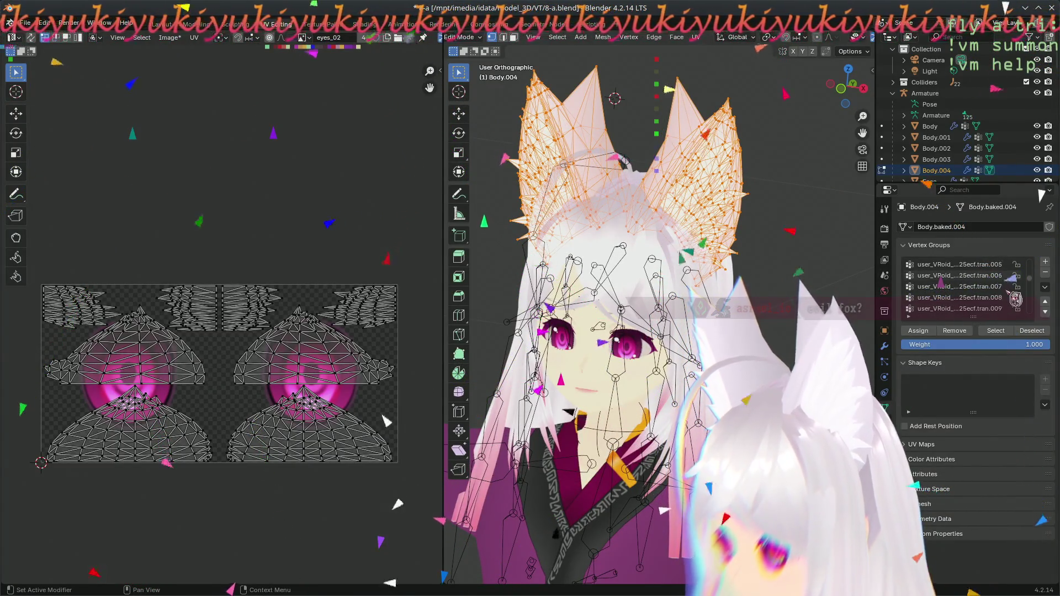
{"action": "left_click", "coordinate": [1045, 287]}
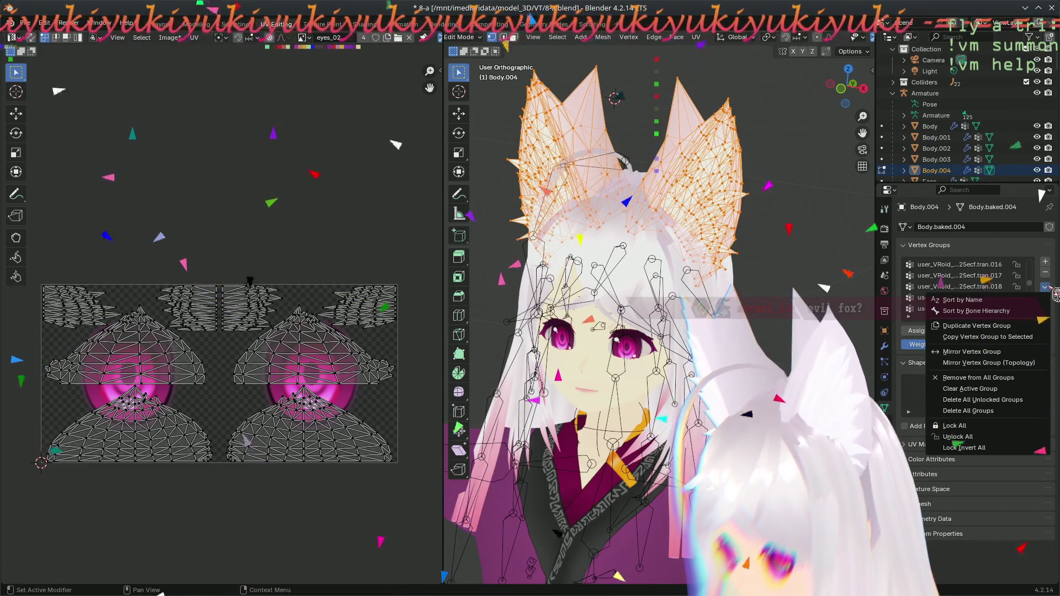
{"action": "left_click", "coordinate": [1055, 292]}
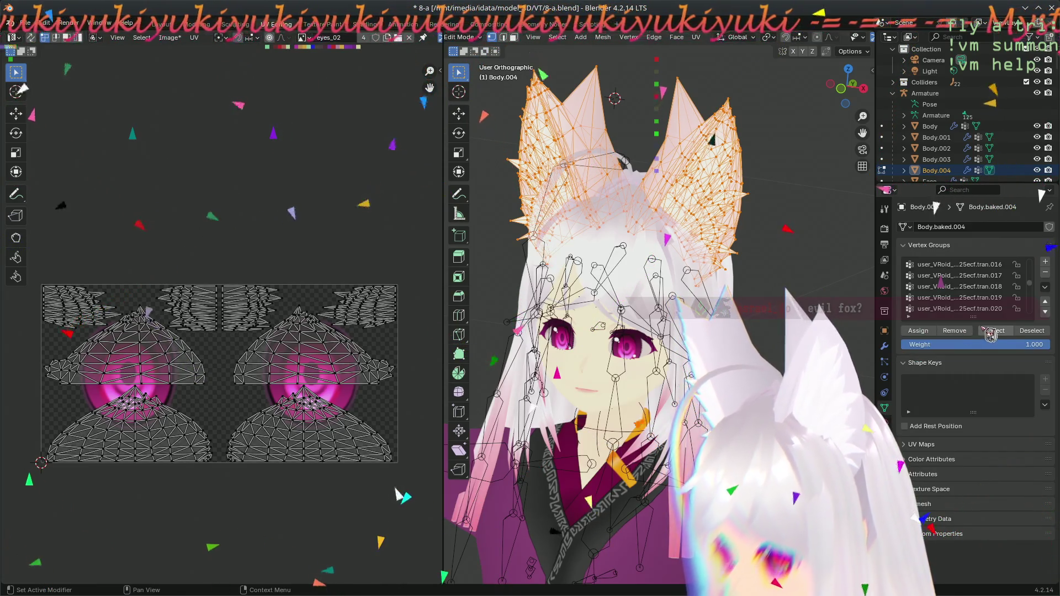
- Scroll through the ear mesh's vertex group list, then return Body.004 to Object Mode
{"action": "scroll", "coordinate": [1004, 295], "scroll_direction": "up", "scroll_amount": 5}
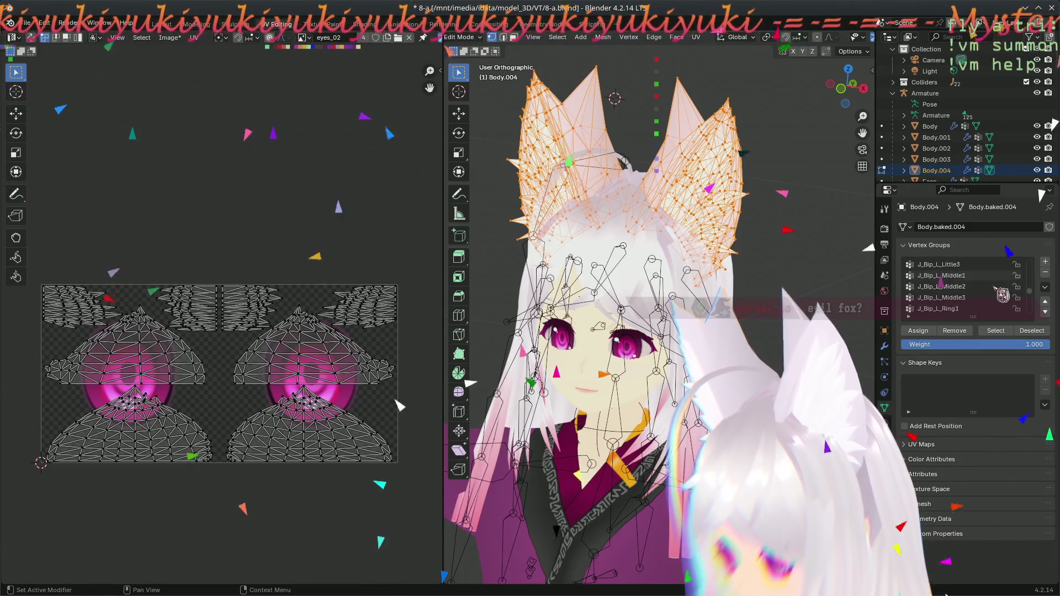
{"action": "scroll", "coordinate": [971, 287], "scroll_direction": "down", "scroll_amount": 5}
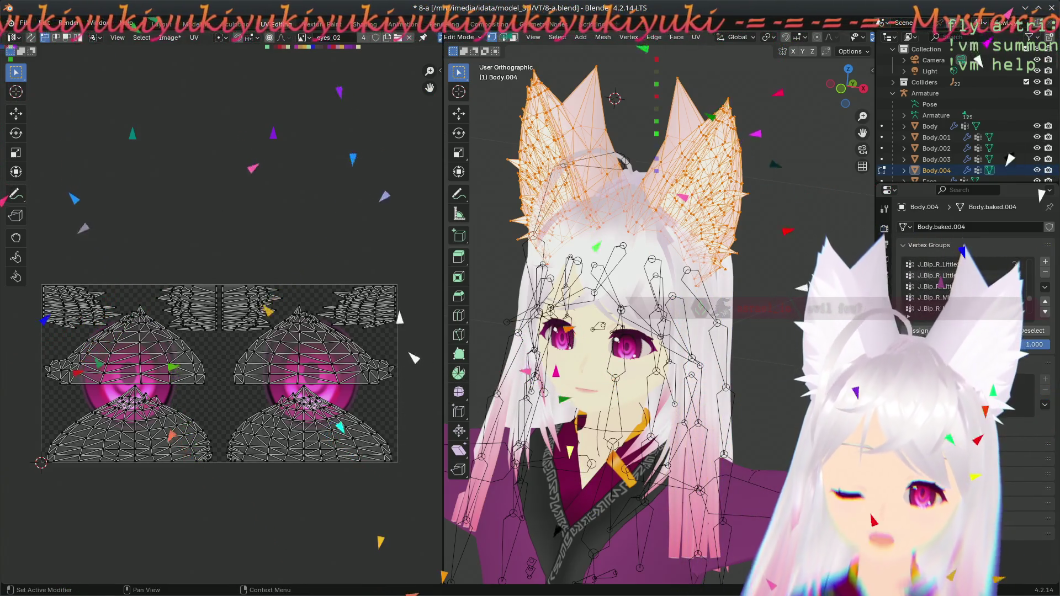
{"action": "scroll", "coordinate": [988, 301], "scroll_direction": "down", "scroll_amount": 6}
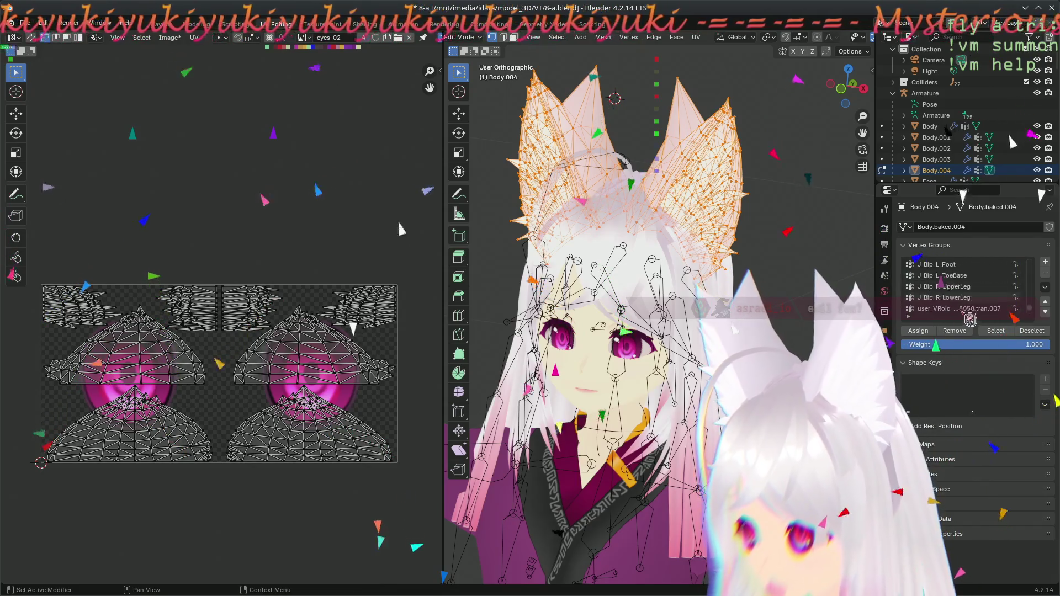
{"action": "scroll", "coordinate": [975, 312], "scroll_direction": "down", "scroll_amount": 2}
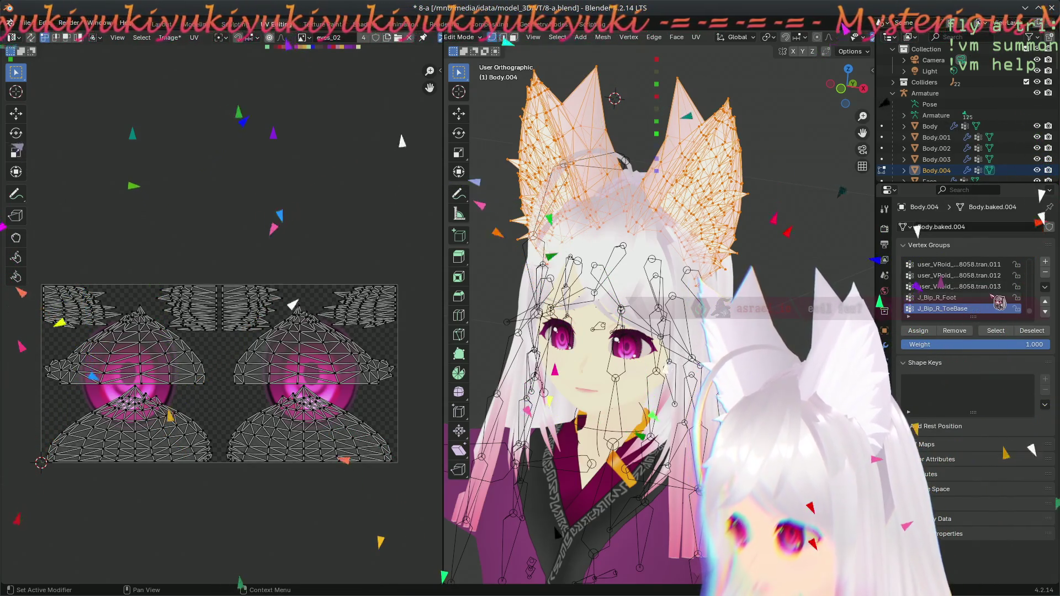
{"action": "scroll", "coordinate": [983, 301], "scroll_direction": "up", "scroll_amount": 10}
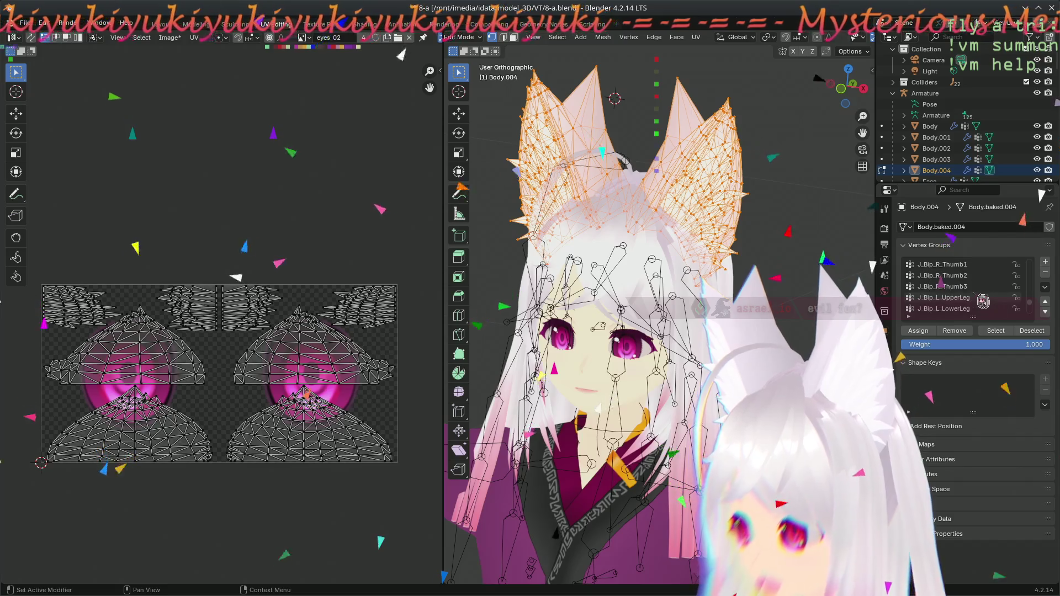
{"action": "scroll", "coordinate": [983, 301], "scroll_direction": "up", "scroll_amount": 11}
{"action": "scroll", "coordinate": [983, 301], "scroll_direction": "up", "scroll_amount": 15}
{"action": "scroll", "coordinate": [980, 299], "scroll_direction": "down", "scroll_amount": 20}
{"action": "scroll", "coordinate": [980, 298], "scroll_direction": "down", "scroll_amount": 5}
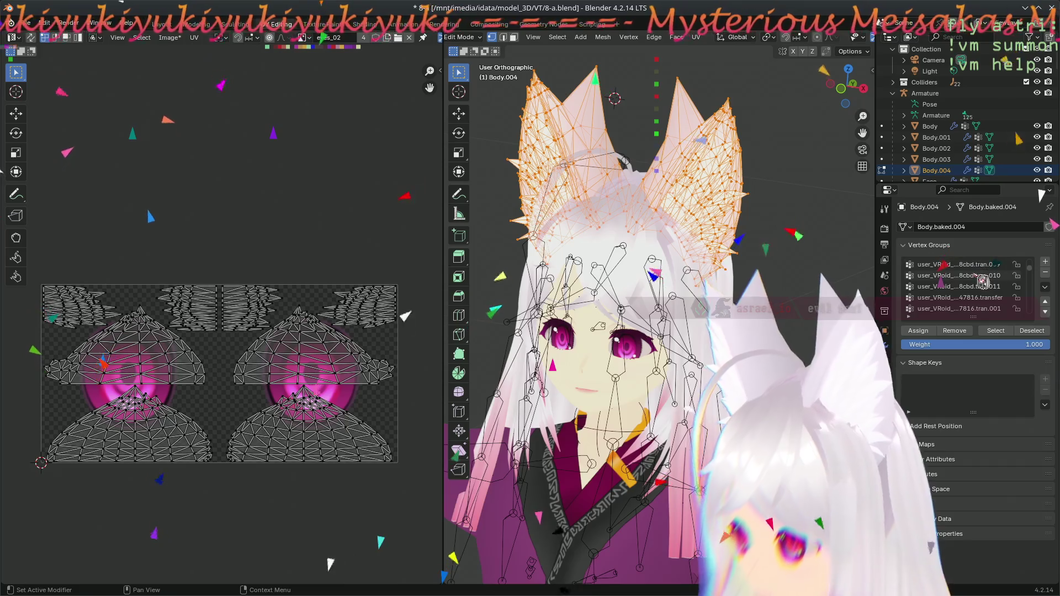
{"action": "scroll", "coordinate": [982, 281], "scroll_direction": "up", "scroll_amount": 9}
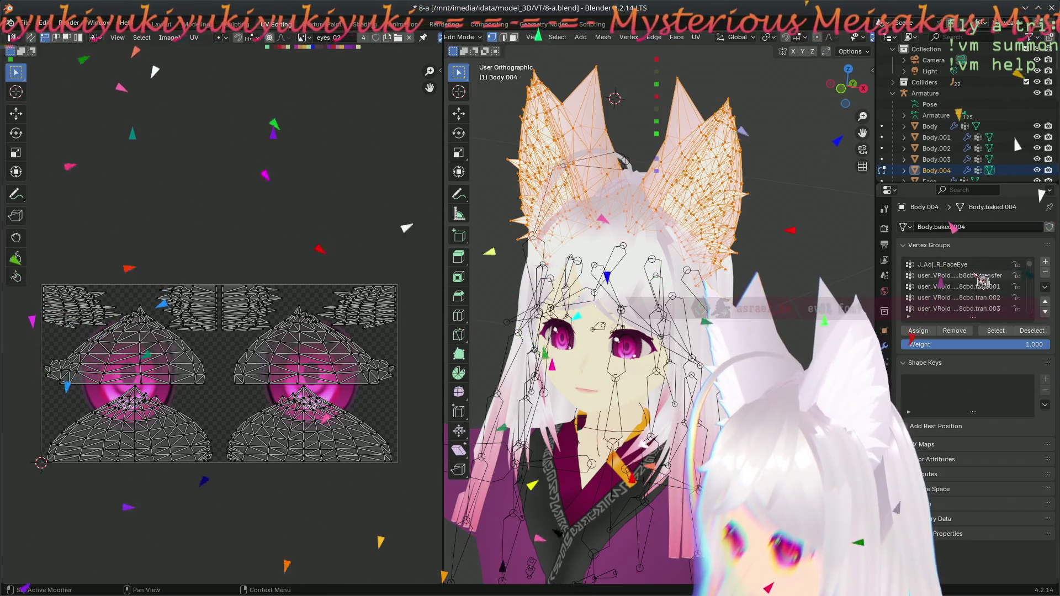
{"action": "scroll", "coordinate": [981, 281], "scroll_direction": "down", "scroll_amount": 10}
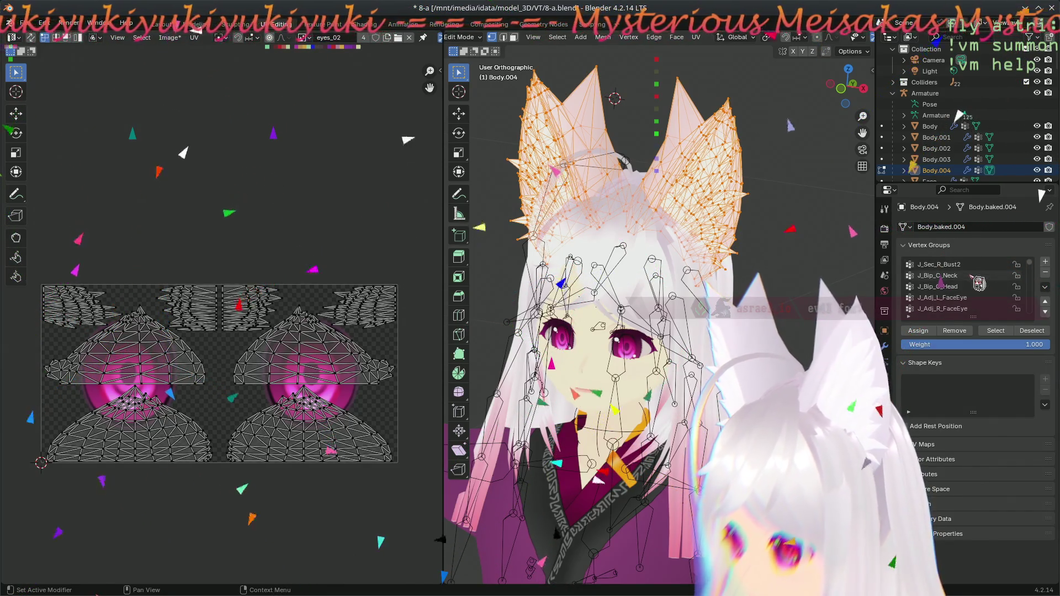
{"action": "middle_click_drag", "start_coordinate": [806, 259], "coordinate": [783, 264]}
{"action": "key", "text": "Tab"}
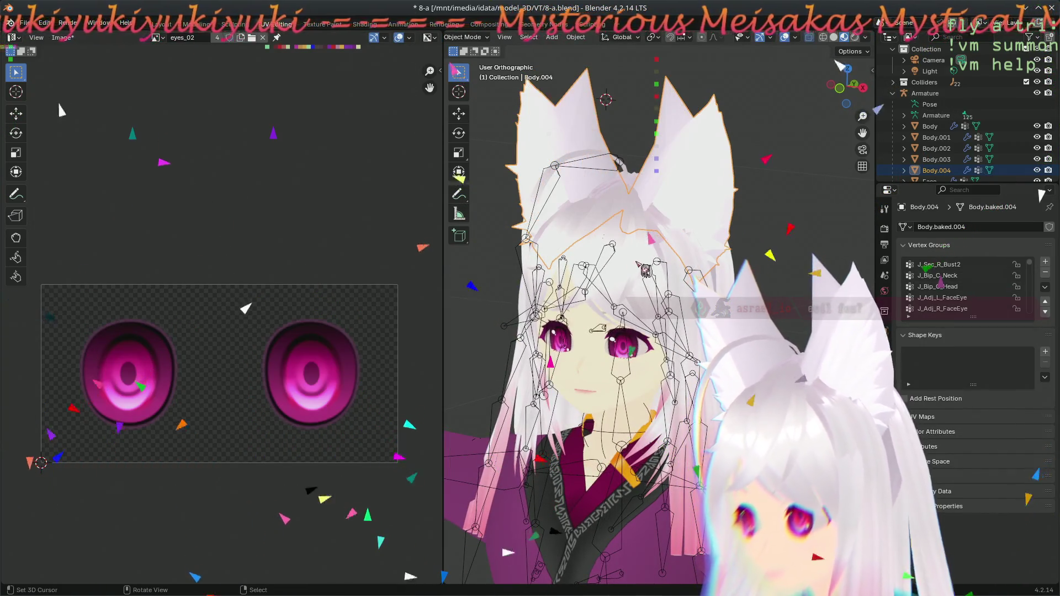
- Select the Armature and enter its Edit Mode, trying a head bone rotation
{"action": "left_click", "coordinate": [932, 115]}
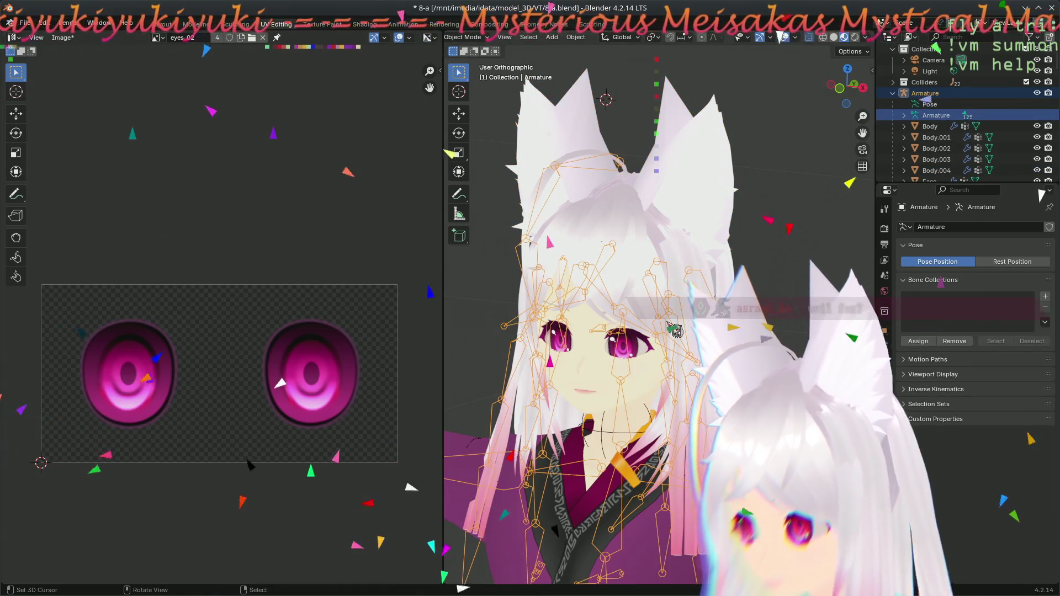
{"action": "middle_click_drag", "start_coordinate": [679, 298], "coordinate": [650, 301]}
{"action": "key", "text": "Tab"}
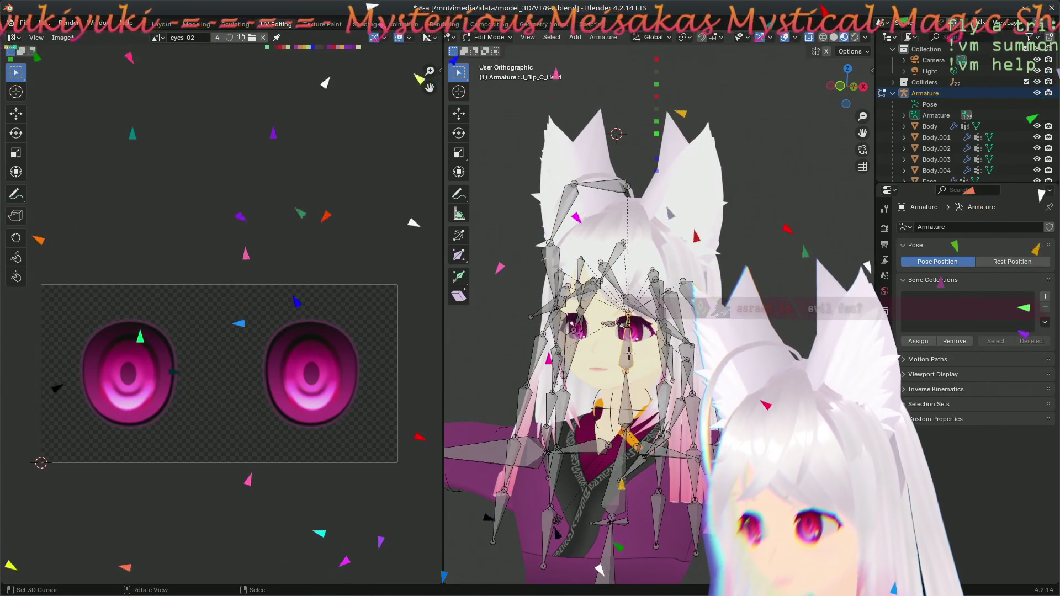
{"action": "key", "text": "r"}
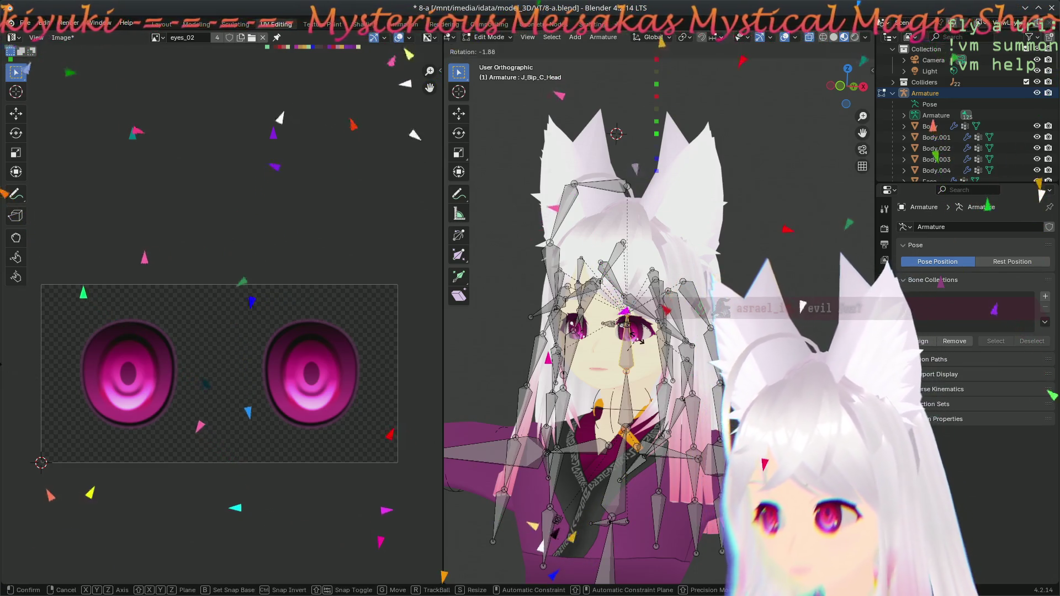
{"action": "left_click", "coordinate": [661, 326]}
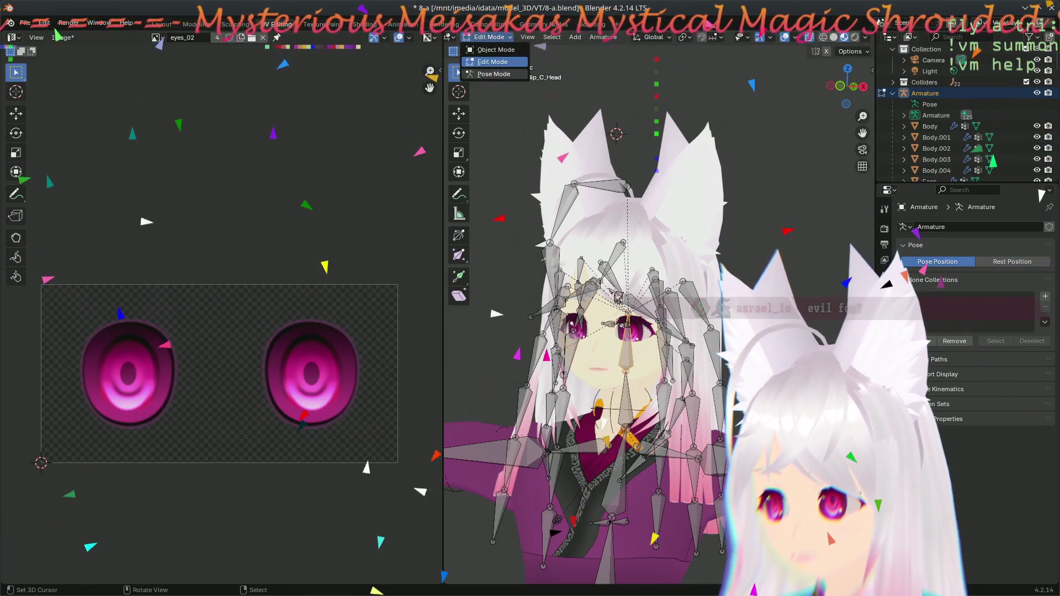
- In Pose Mode, test a trackball rotation of the head bone, then cancel it
{"action": "key", "text": "p"}
{"action": "key", "text": "r"}
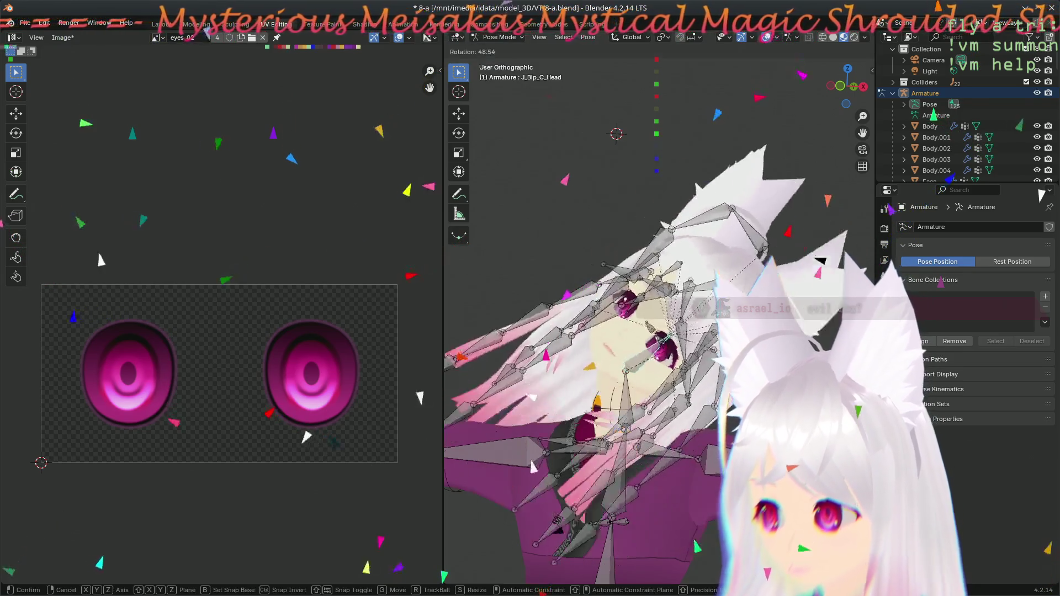
{"action": "key", "text": "r"}
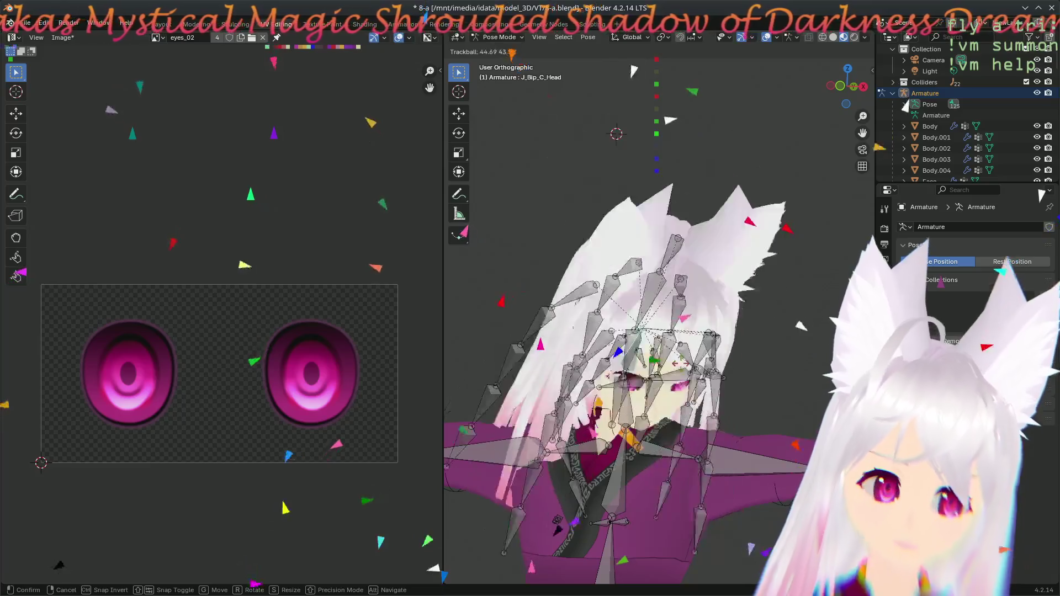
{"action": "key", "text": "Escape"}
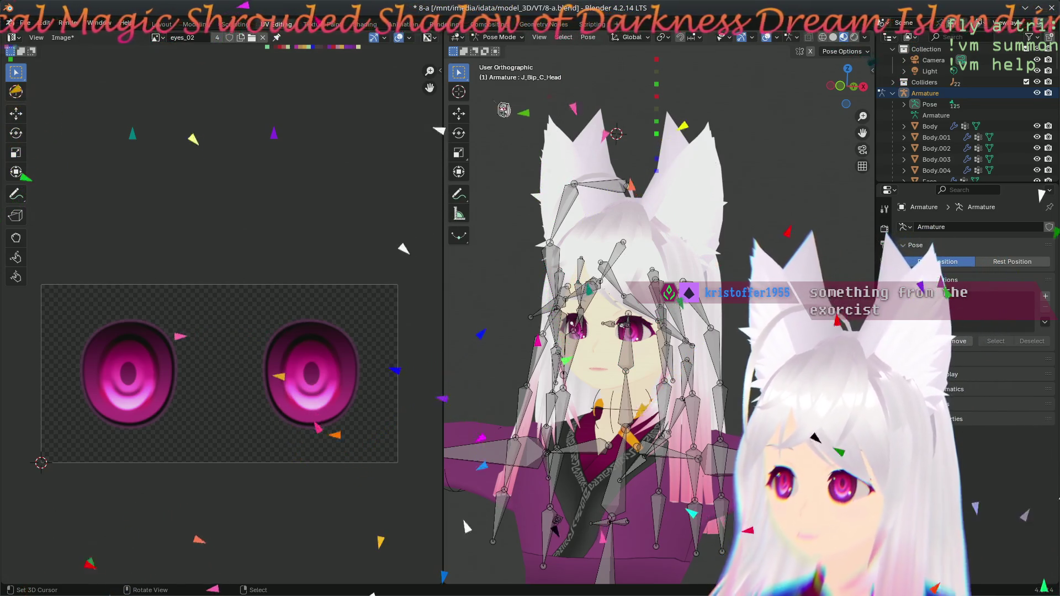
- Return the armature to Object Mode and re-enter Edit Mode on the ear mesh Body.004
{"action": "key", "text": "Tab"}
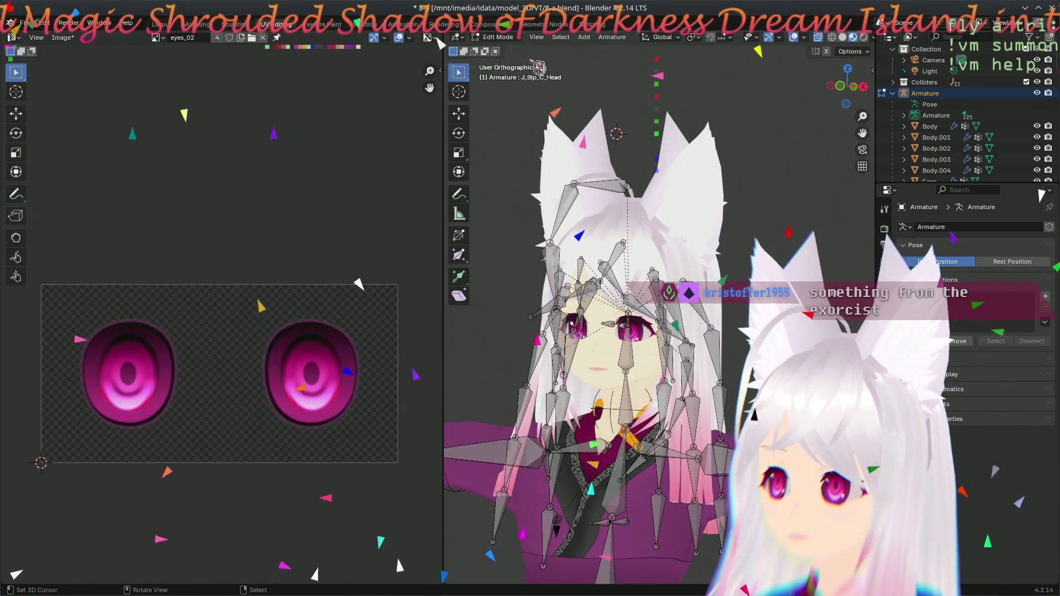
{"action": "key", "text": "Tab"}
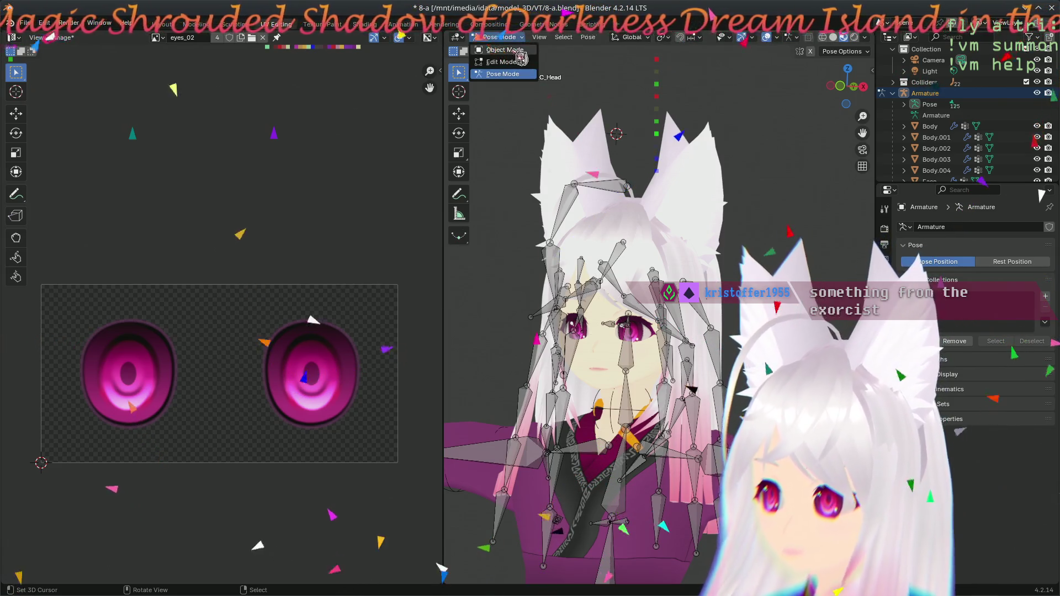
{"action": "left_click", "coordinate": [520, 51]}
{"action": "left_click", "coordinate": [684, 165]}
{"action": "key", "text": "Tab"}
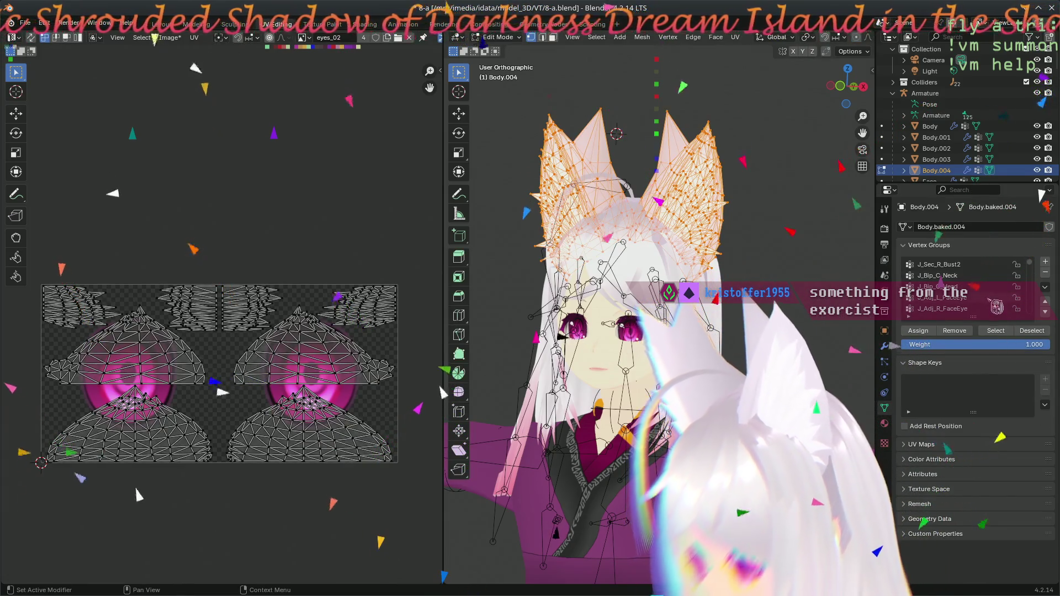
- Deselect all, then select the ear vertices weighted to the J_Bip_C_Head vertex group
{"action": "key", "text": "alt+a"}
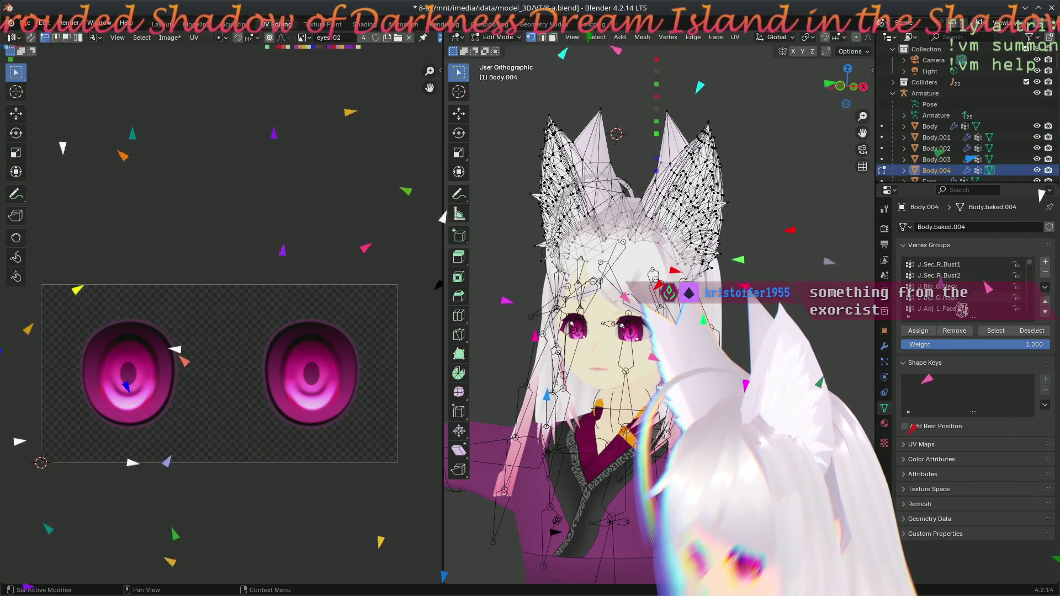
{"action": "left_click", "coordinate": [988, 298]}
{"action": "left_click", "coordinate": [993, 332]}
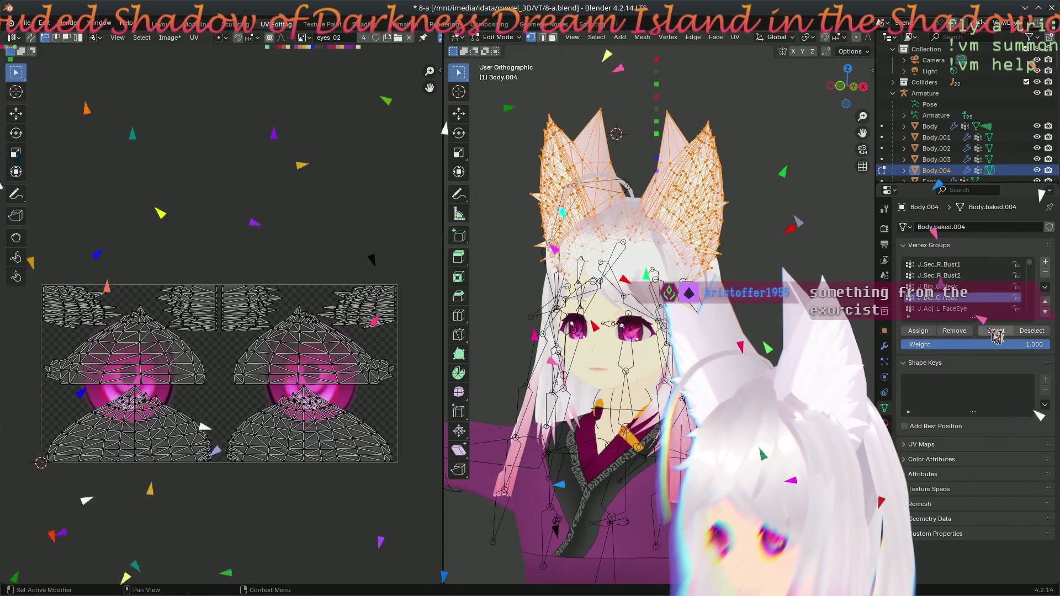
{"action": "mouse_move", "coordinate": [641, 231]}
{"action": "middle_mouse_down"}
{"action": "mouse_move", "coordinate": [602, 258]}
{"action": "mouse_move", "coordinate": [697, 272]}
{"action": "middle_mouse_up"}
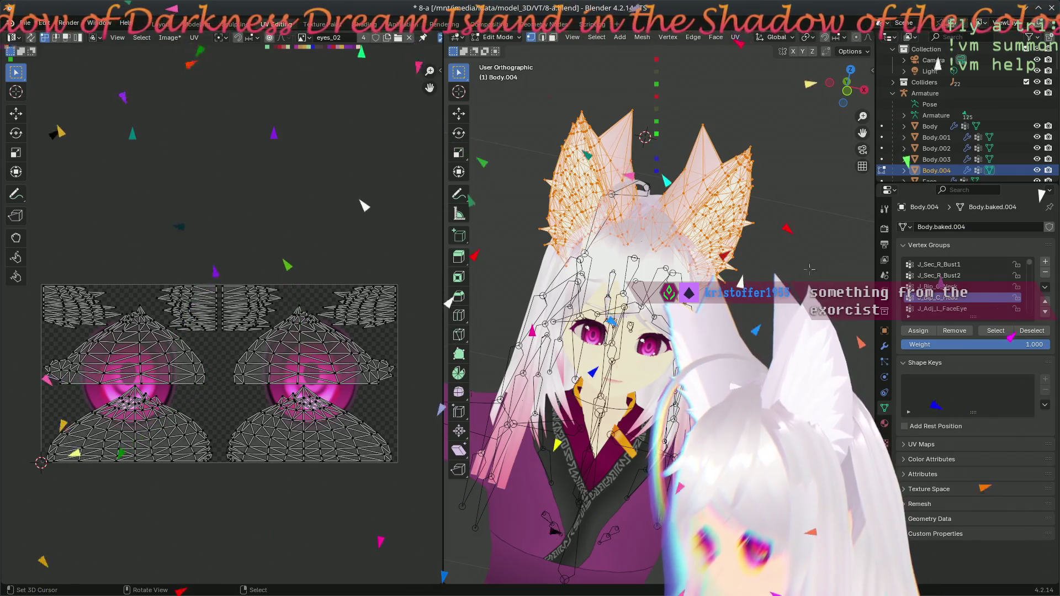
{"action": "left_click", "coordinate": [1045, 287]}
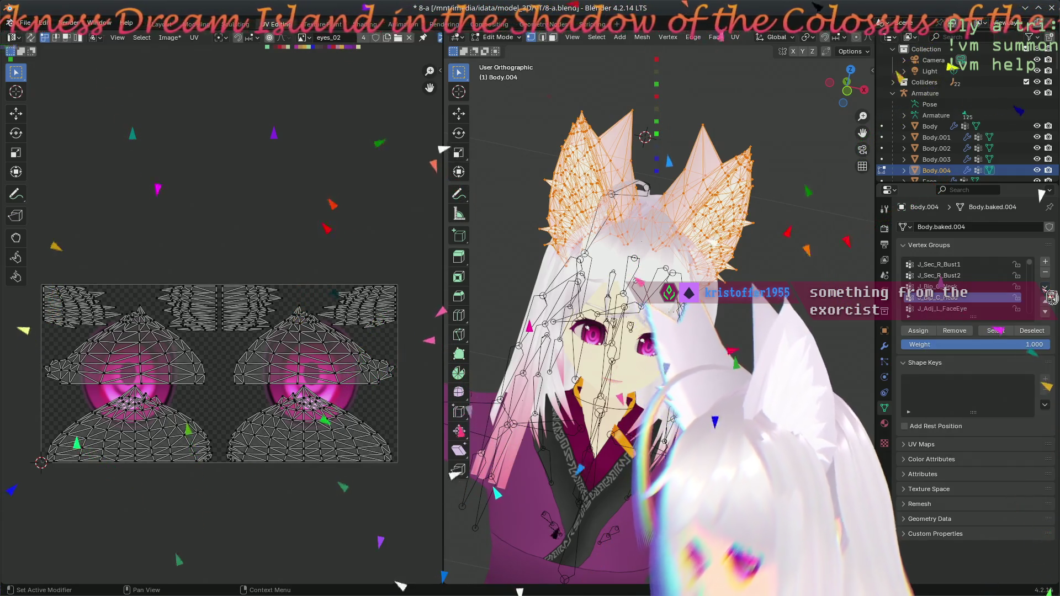
- Clear the vertex selection, save the blend file, and return Body.004 to Object Mode
{"action": "mouse_move", "coordinate": [640, 254]}
{"action": "middle_mouse_down"}
{"action": "mouse_move", "coordinate": [655, 243]}
{"action": "mouse_move", "coordinate": [763, 289]}
{"action": "middle_mouse_up"}
{"action": "key", "text": "alt+a"}
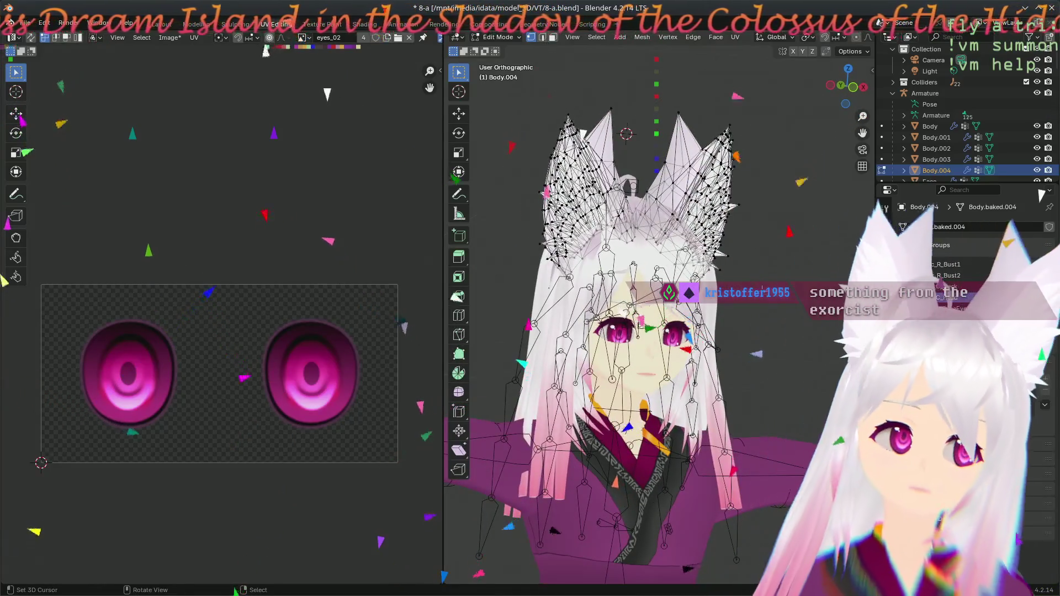
{"action": "key", "text": "ctrl+s"}
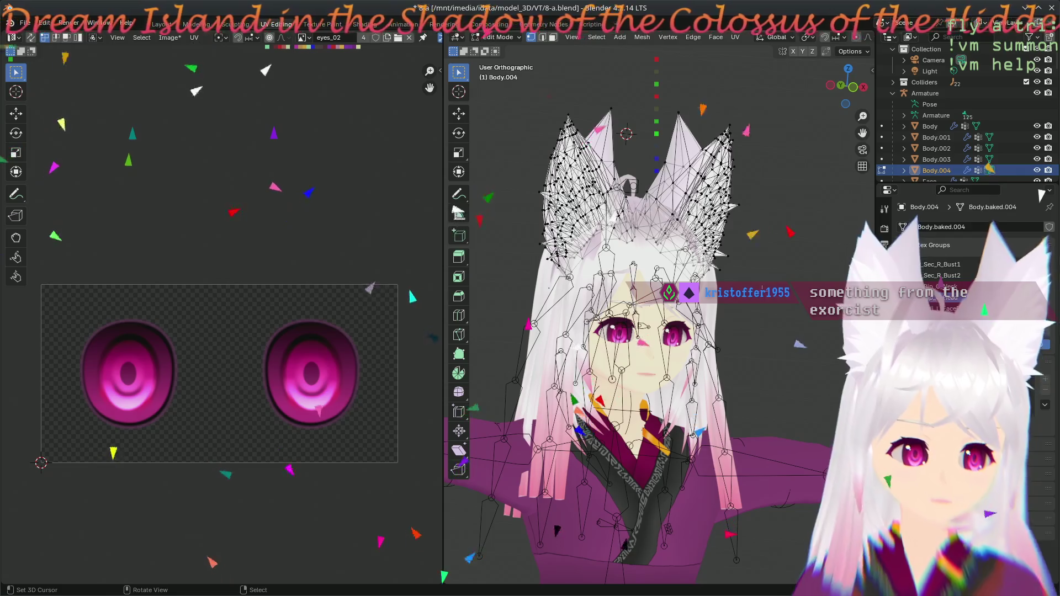
{"action": "left_click", "coordinate": [691, 241]}
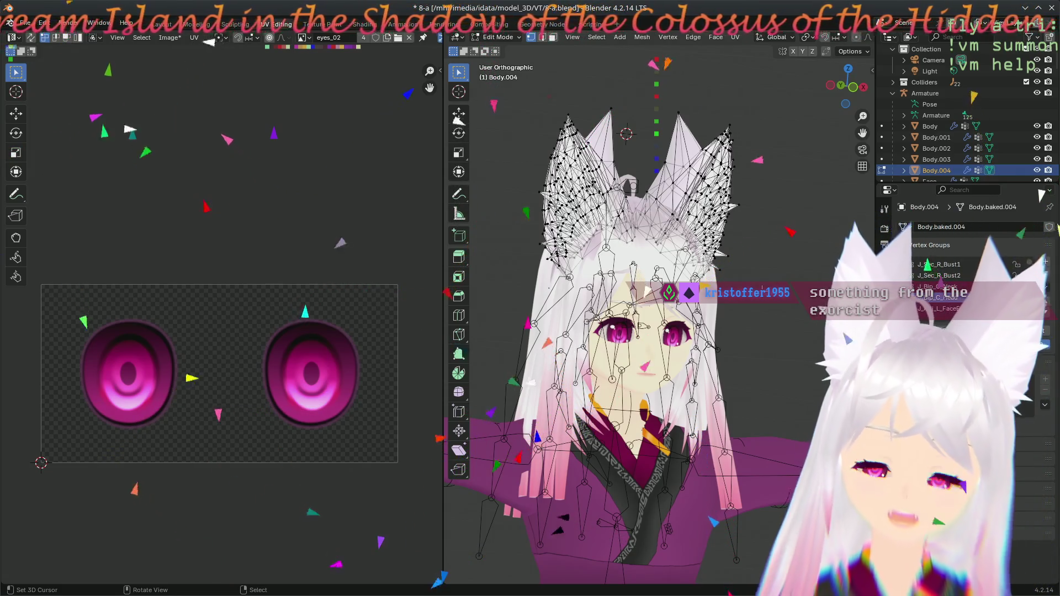
{"action": "key", "text": "Tab"}
{"action": "mouse_move", "coordinate": [692, 242]}
{"action": "middle_mouse_down"}
{"action": "mouse_move", "coordinate": [635, 288]}
{"action": "mouse_move", "coordinate": [641, 331]}
{"action": "mouse_move", "coordinate": [679, 310]}
{"action": "mouse_move", "coordinate": [634, 259]}
{"action": "middle_mouse_up"}
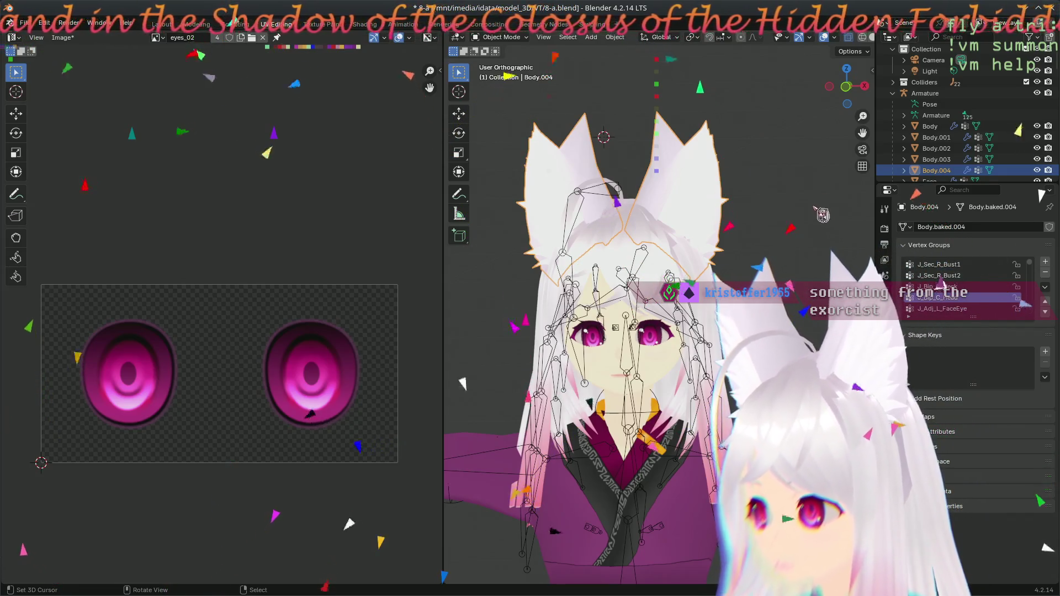
{"action": "middle_click_drag", "start_coordinate": [777, 245], "coordinate": [761, 260]}
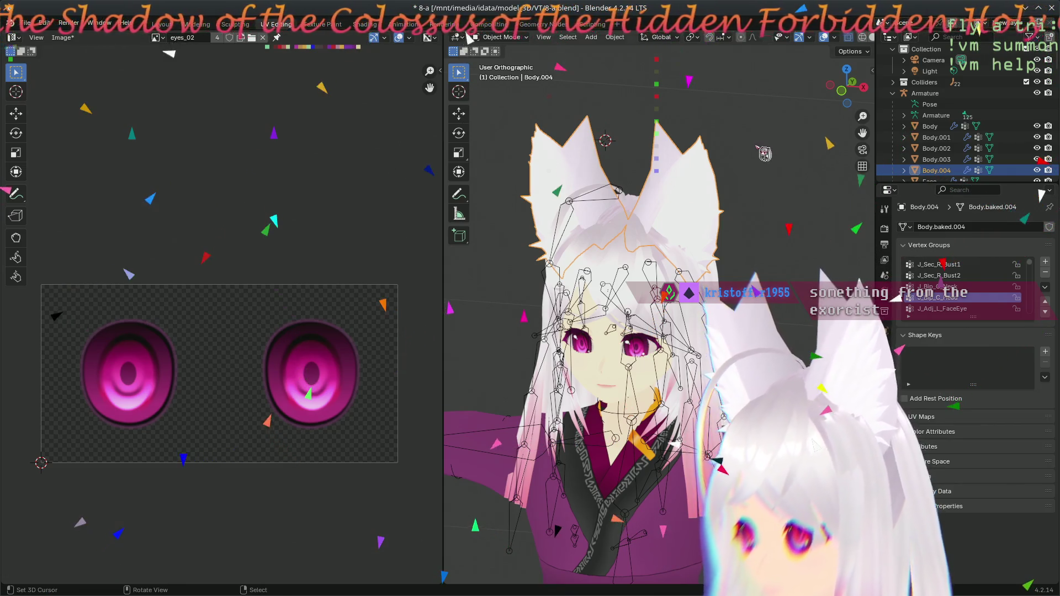
{"action": "mouse_move", "coordinate": [594, 176]}
{"action": "middle_mouse_down"}
{"action": "mouse_move", "coordinate": [601, 270]}
{"action": "mouse_move", "coordinate": [577, 160]}
{"action": "middle_mouse_up"}
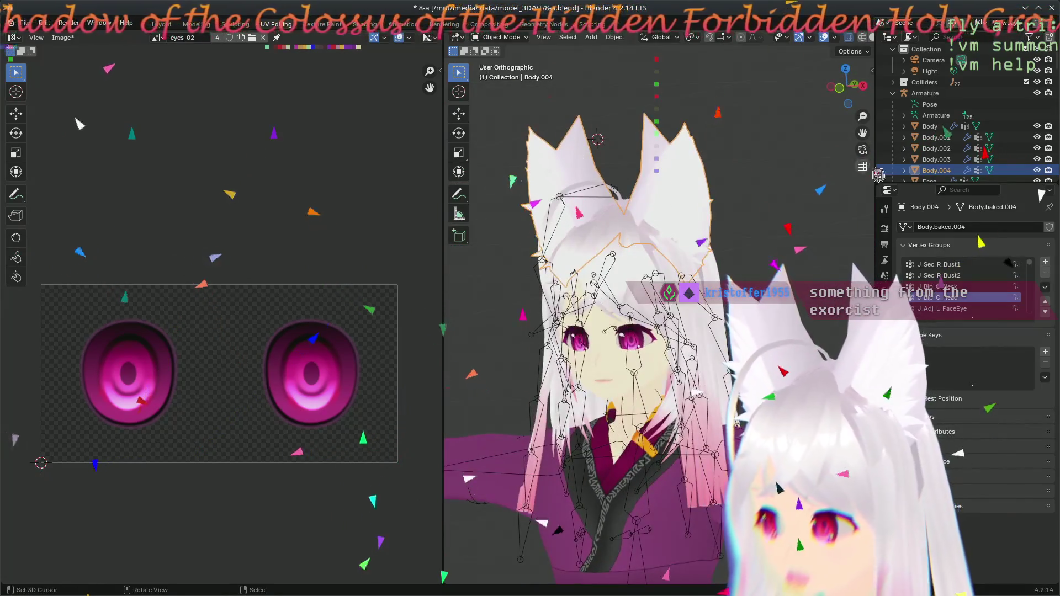
{"action": "left_click", "coordinate": [928, 160]}
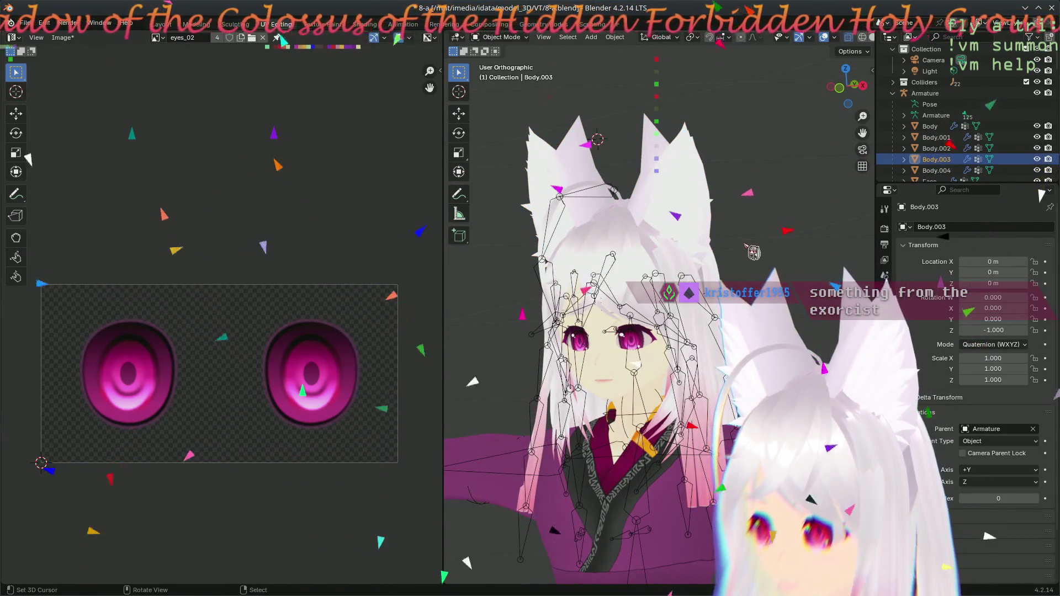
{"action": "scroll", "coordinate": [753, 252], "scroll_direction": "down", "scroll_amount": 5}
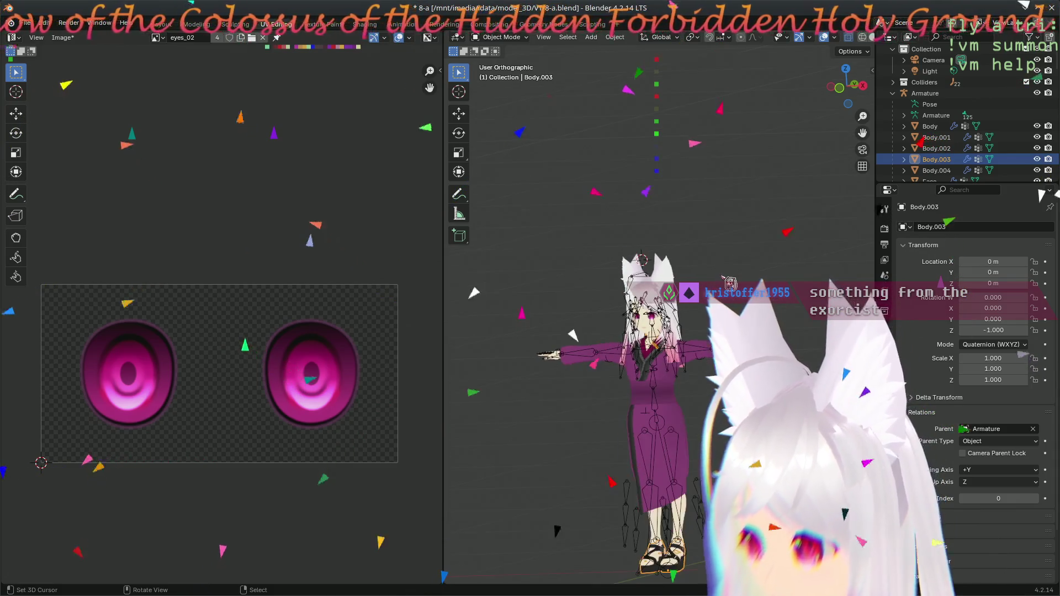
{"action": "left_click", "coordinate": [936, 149]}
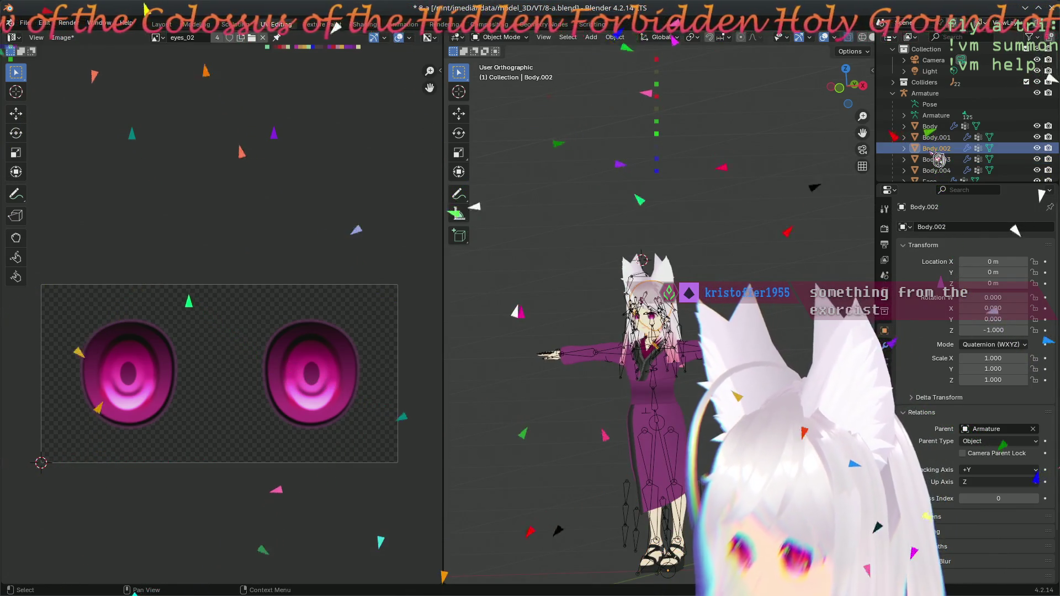
{"action": "left_click", "coordinate": [947, 138]}
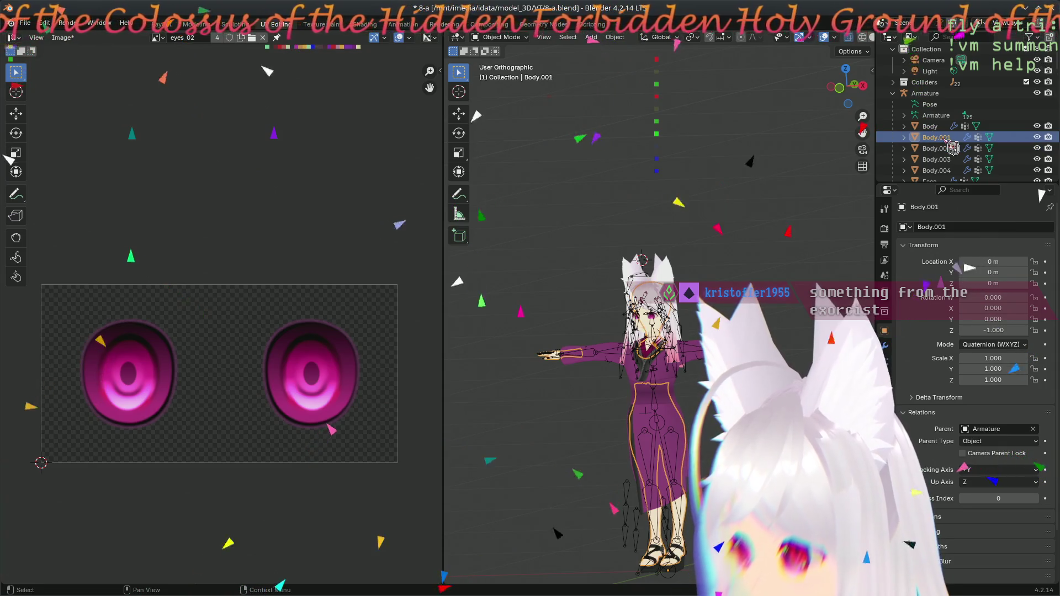
{"action": "left_click", "coordinate": [941, 128]}
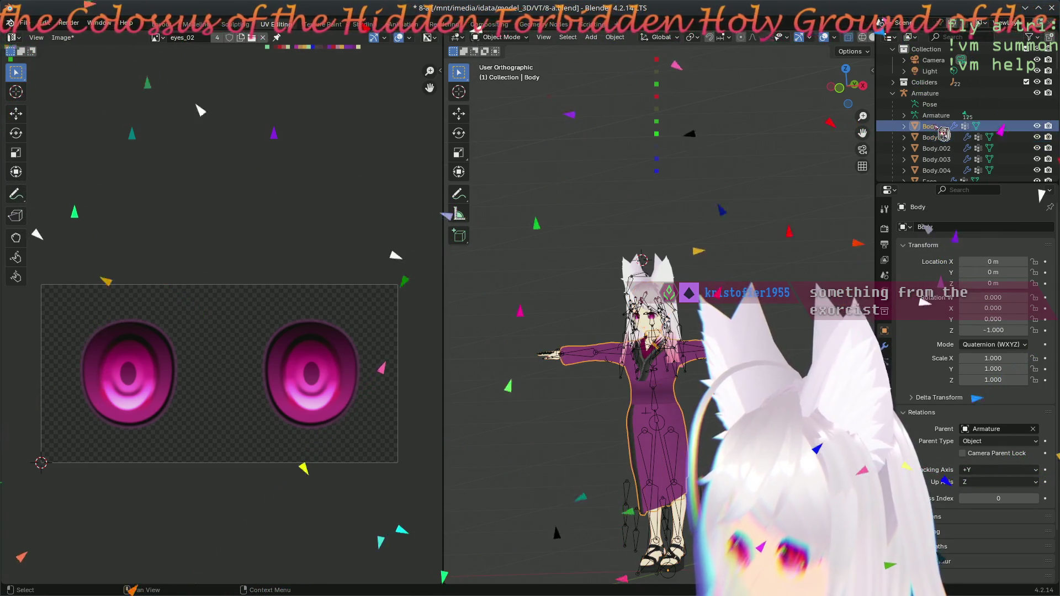
{"action": "left_click", "coordinate": [942, 138]}
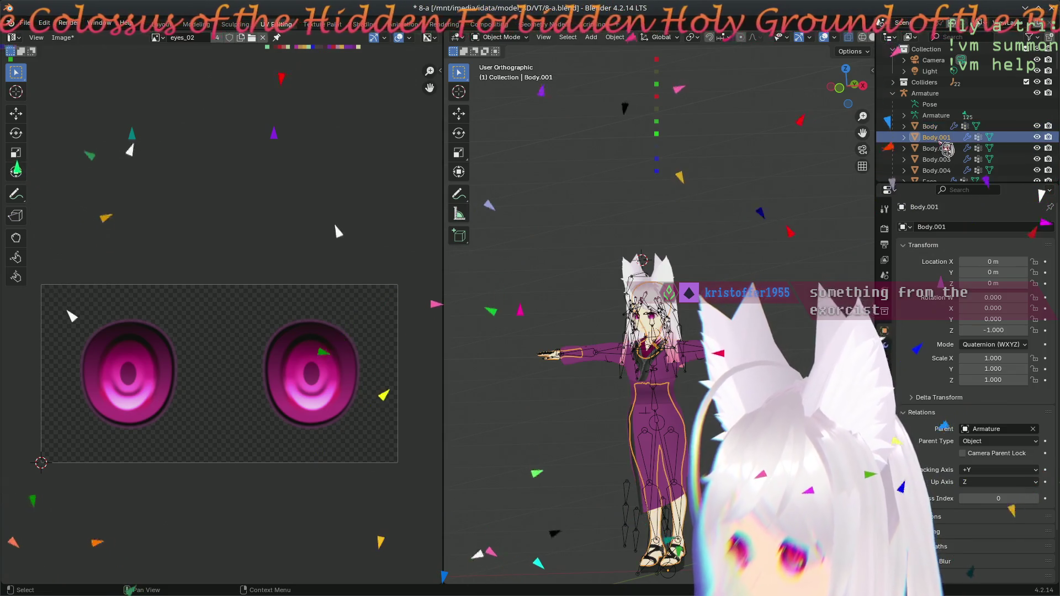
{"action": "left_click", "coordinate": [943, 170]}
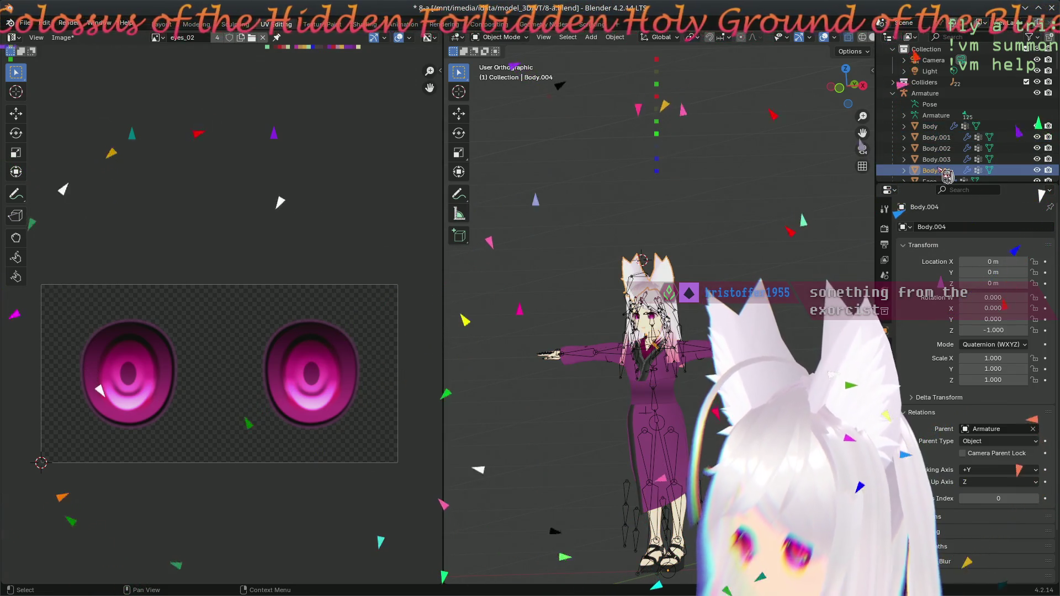
{"action": "key", "text": "Up"}
{"action": "key", "text": "Up"}
{"action": "left_click", "coordinate": [950, 171]}
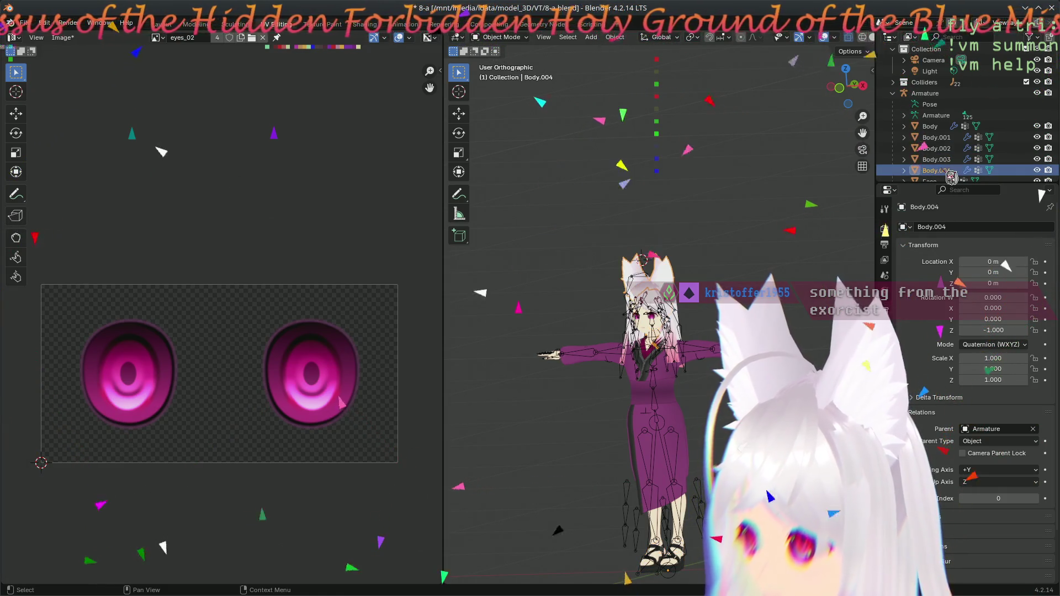
{"action": "key", "text": "KP_Decimal"}
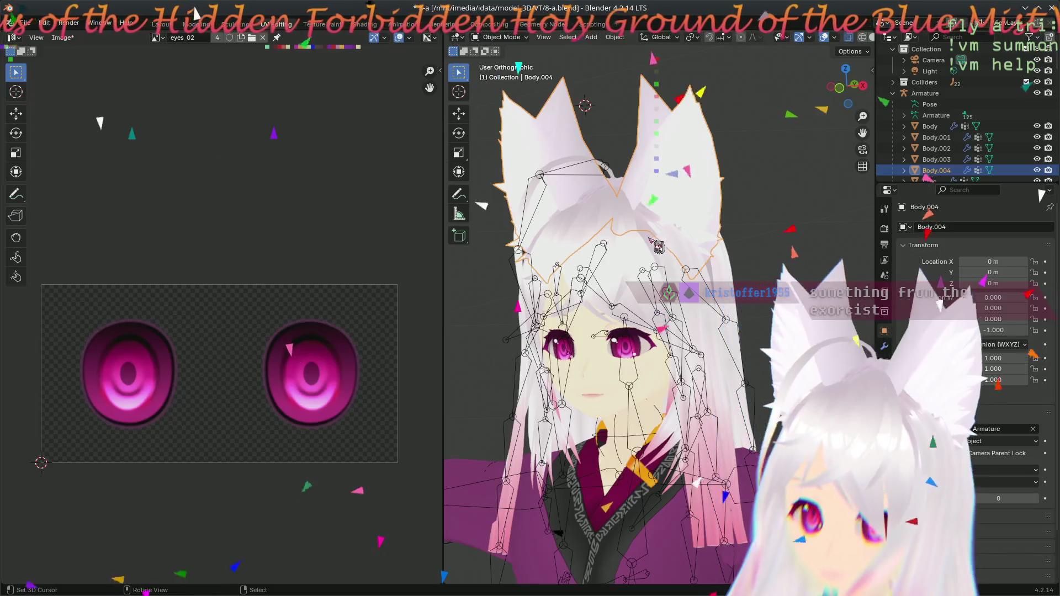
- In front view, snap the 3D cursor to the grid point above the avatar's head
{"action": "mouse_move", "coordinate": [648, 241]}
{"action": "middle_mouse_down"}
{"action": "mouse_move", "coordinate": [709, 411]}
{"action": "mouse_move", "coordinate": [652, 263]}
{"action": "middle_mouse_up"}
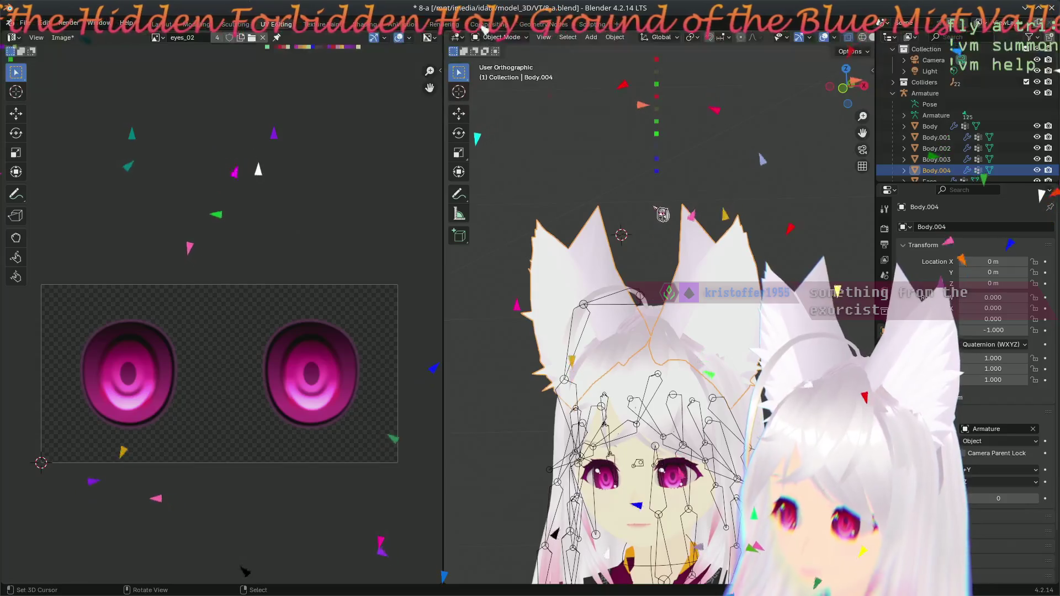
{"action": "key", "text": "KP_1"}
{"action": "scroll", "coordinate": [652, 261], "scroll_direction": "down", "scroll_amount": 5}
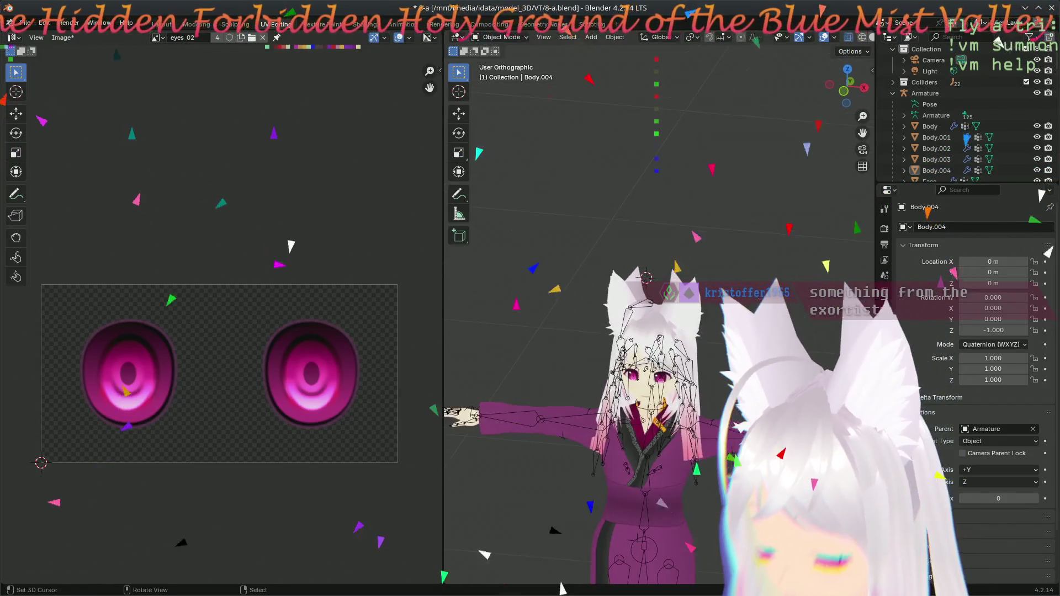
{"action": "key", "text": "shift+s"}
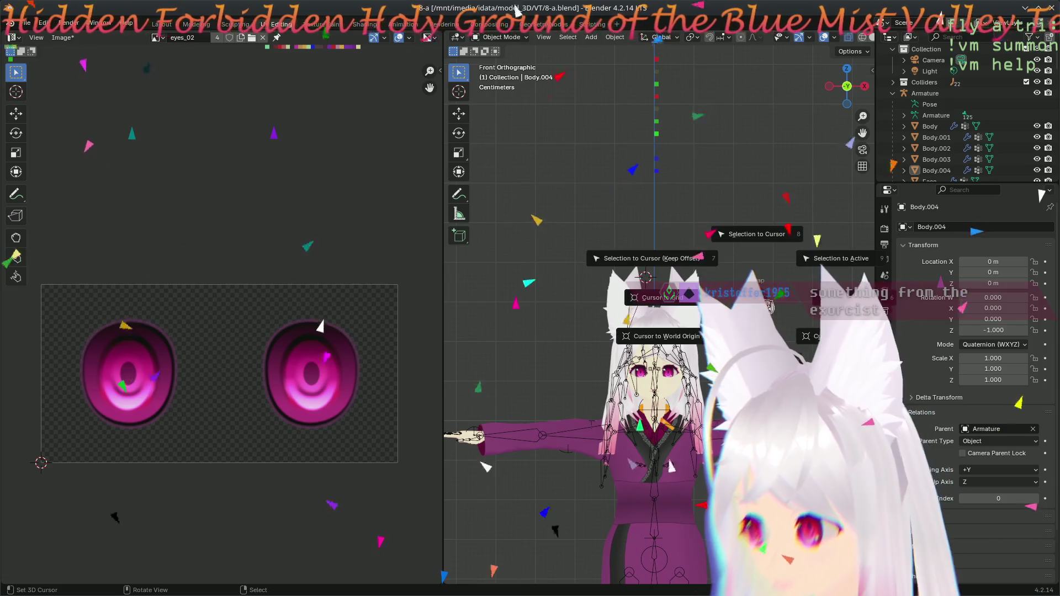
{"action": "left_click", "coordinate": [682, 305]}
{"action": "scroll", "coordinate": [657, 309], "scroll_direction": "up", "scroll_amount": 4}
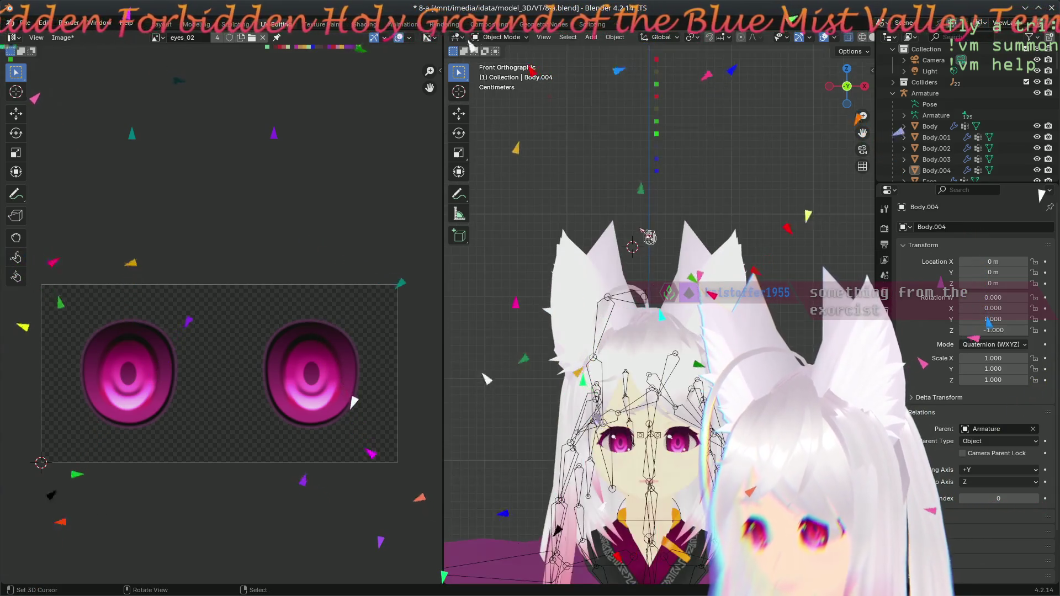
{"action": "key", "text": "shift+s"}
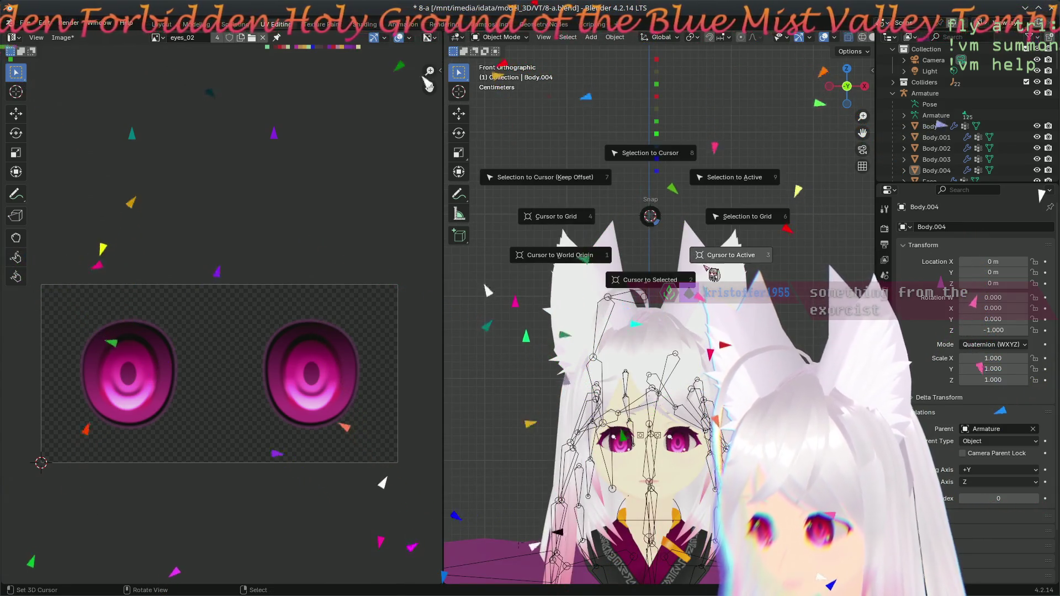
{"action": "left_click", "coordinate": [596, 233]}
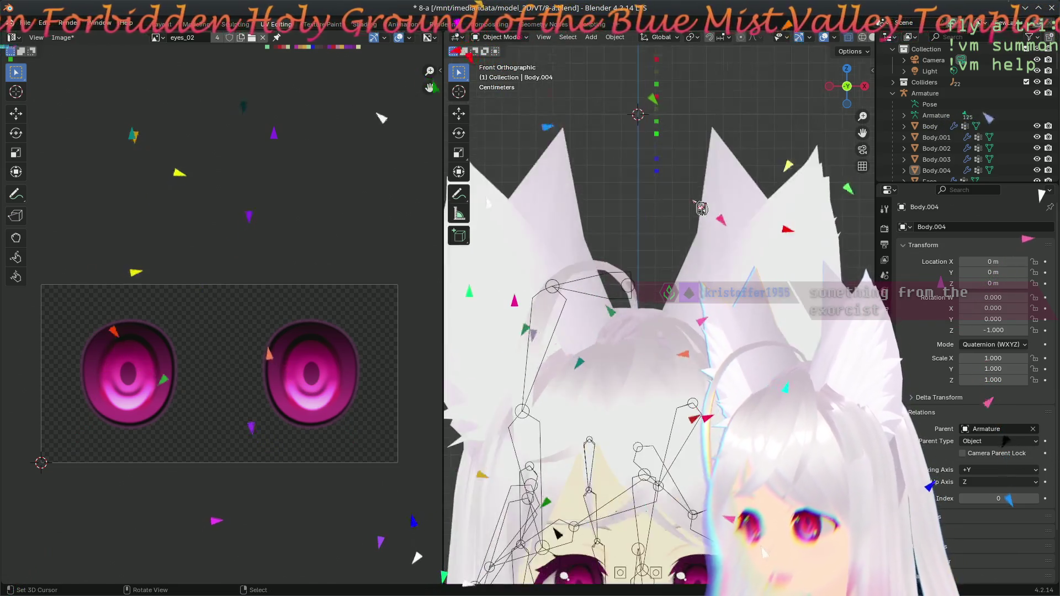
- Check the cursor position in front and right side views, then bring up Add > Mesh
{"action": "middle_click_drag", "start_coordinate": [596, 233], "coordinate": [701, 209]}
{"action": "key", "text": "KP_3"}
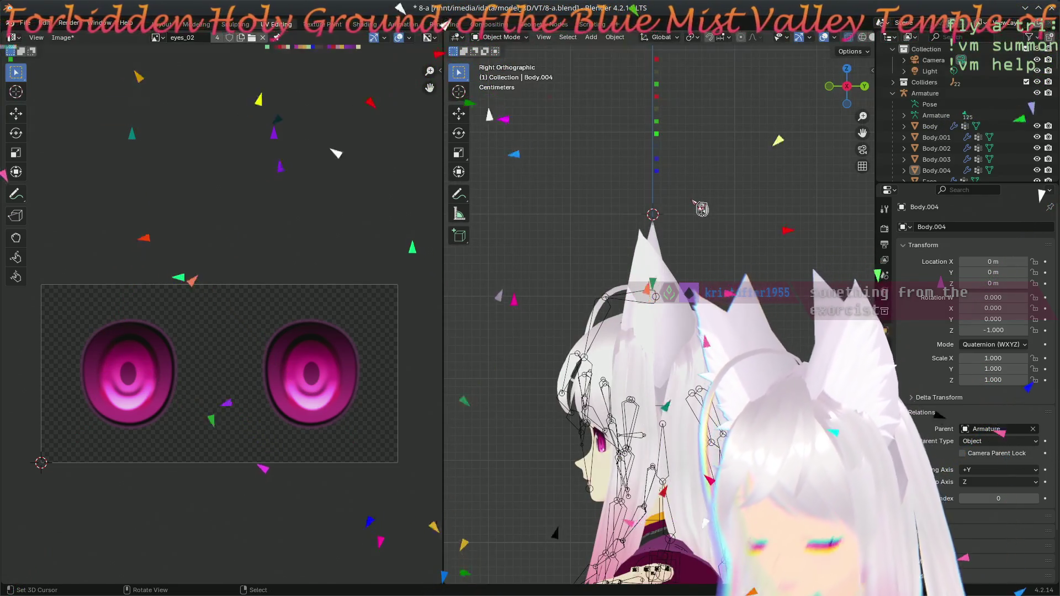
{"action": "key", "text": "KP_1"}
{"action": "key", "text": "KP_3"}
{"action": "key", "text": "KP_1"}
{"action": "key", "text": "KP_3"}
{"action": "key", "text": "KP_1"}
{"action": "key", "text": "KP_3"}
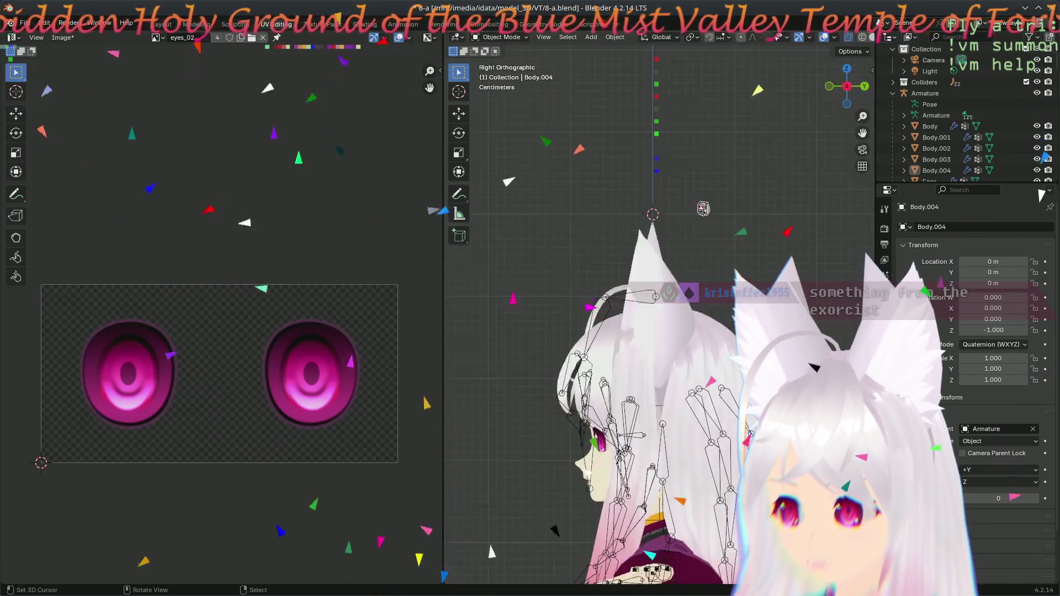
{"action": "key", "text": "KP_1"}
{"action": "scroll", "coordinate": [685, 215], "scroll_direction": "down", "scroll_amount": 5}
{"action": "scroll", "coordinate": [663, 199], "scroll_direction": "up", "scroll_amount": 2}
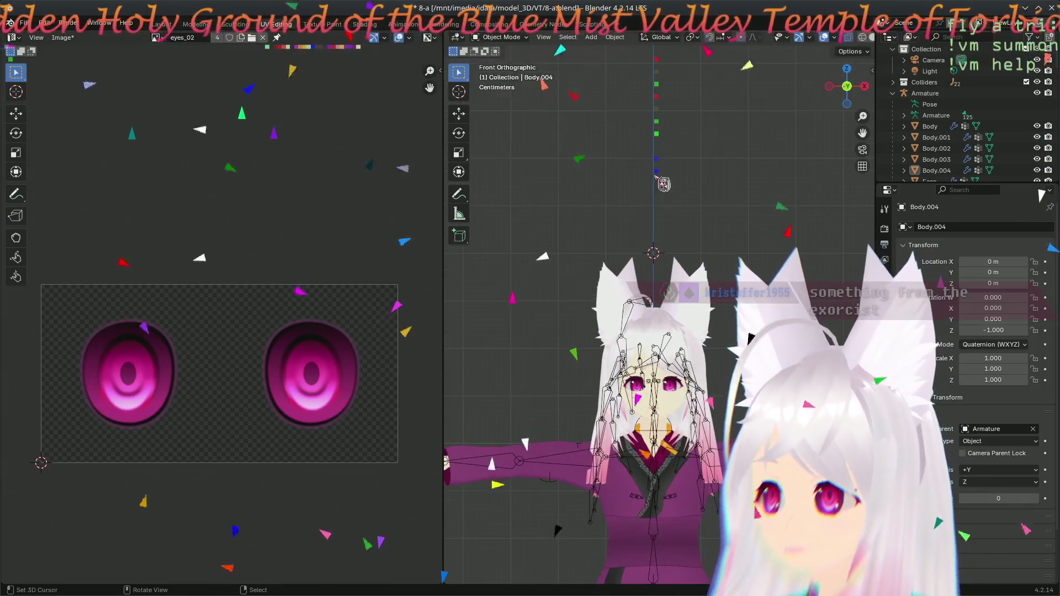
{"action": "scroll", "coordinate": [623, 179], "scroll_direction": "up", "scroll_amount": 2}
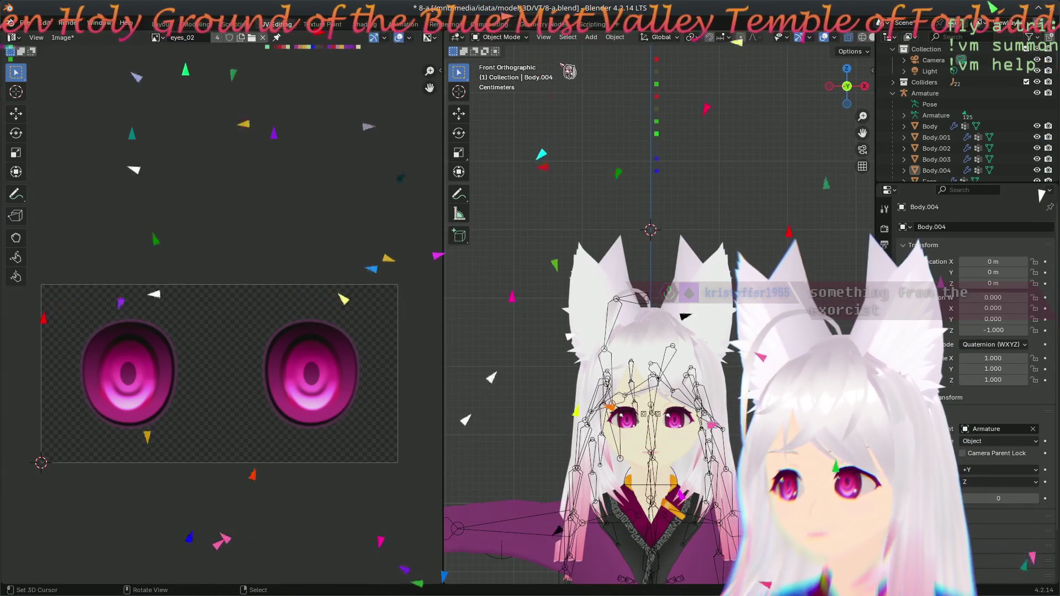
{"action": "left_click", "coordinate": [592, 40]}
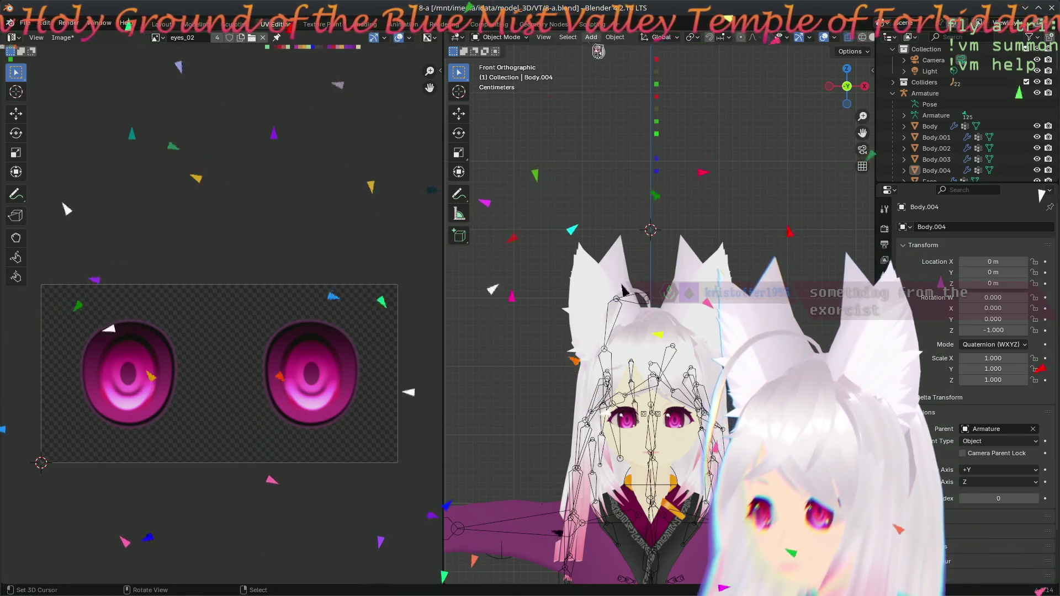
{"action": "left_click", "coordinate": [592, 37]}
- Add a Cube at the 3D cursor and expand its creation settings
{"action": "mouse_move", "coordinate": [629, 49]}
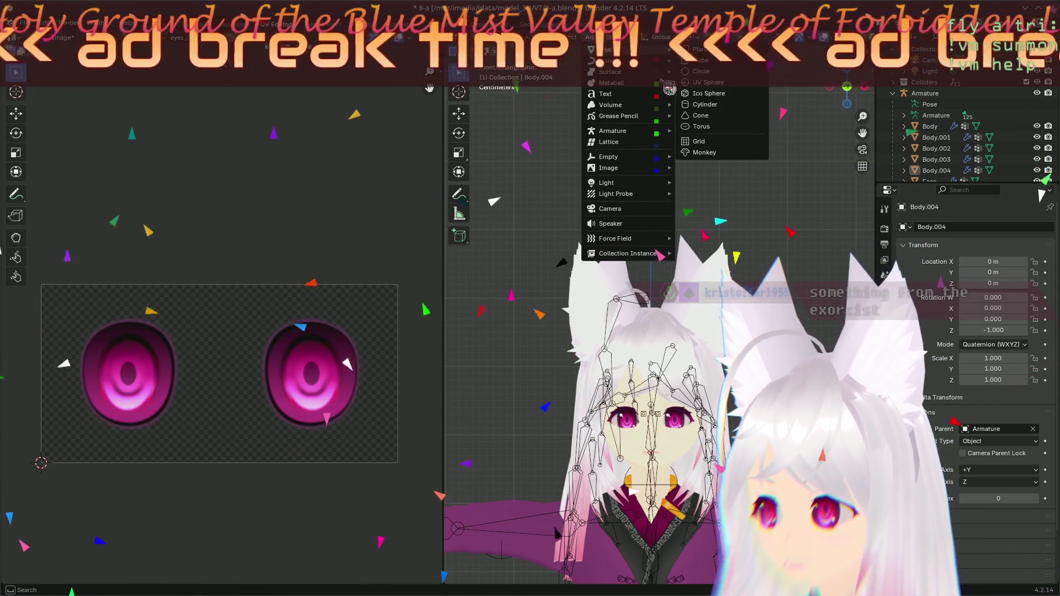
{"action": "left_click", "coordinate": [700, 60]}
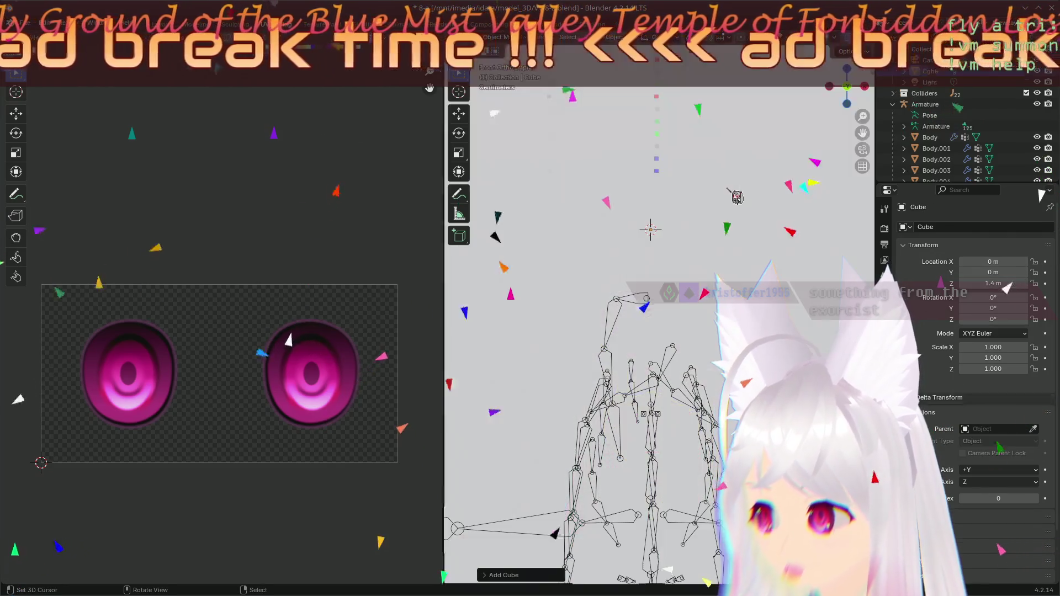
{"action": "left_click", "coordinate": [503, 575]}
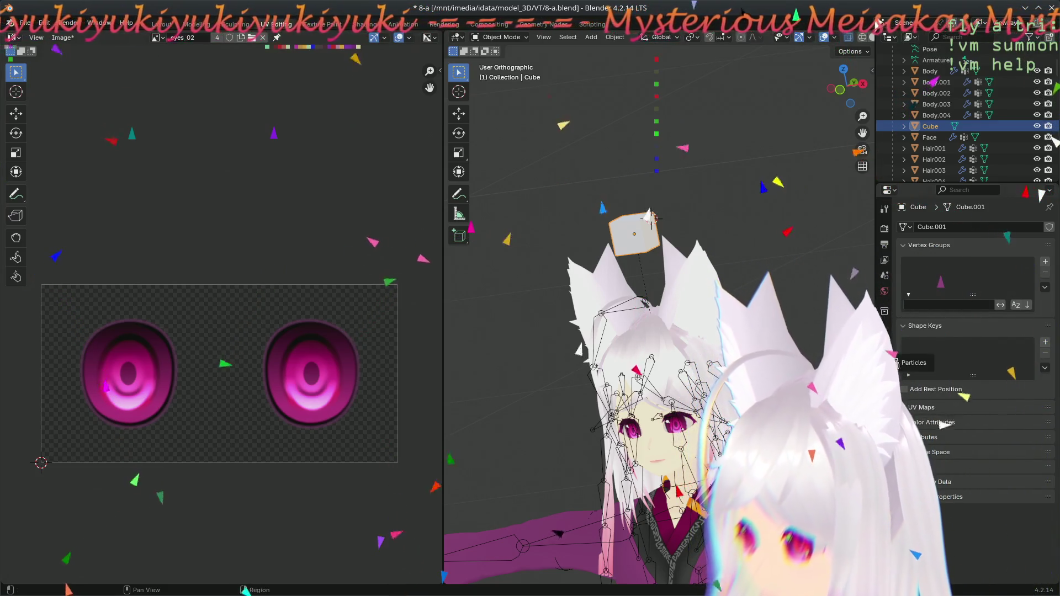
- Make the Face mesh active and inspect its Armature modifier options
{"action": "left_click", "coordinate": [960, 138]}
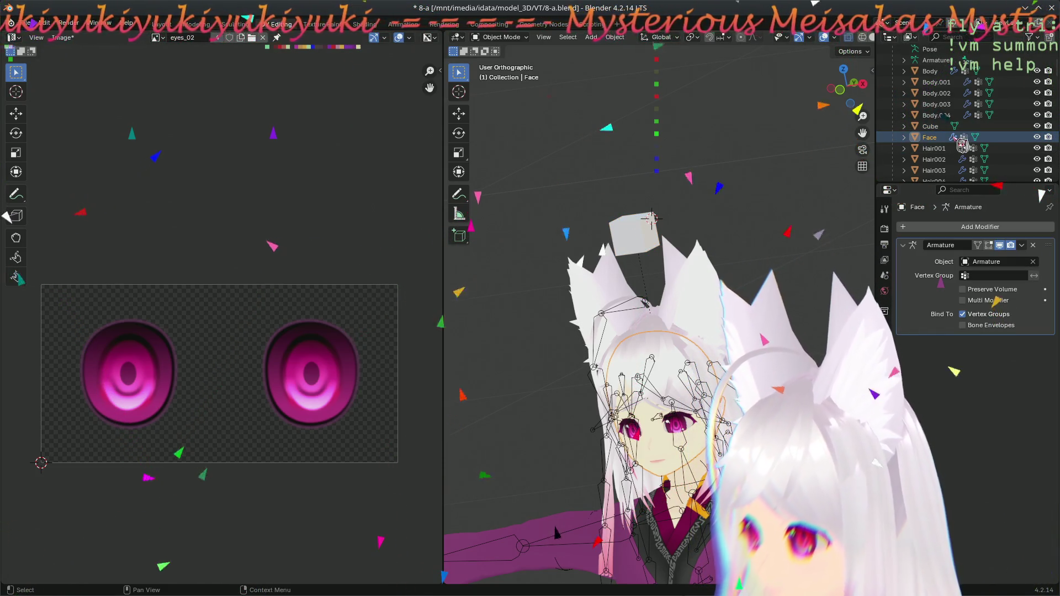
{"action": "right_click", "coordinate": [935, 267]}
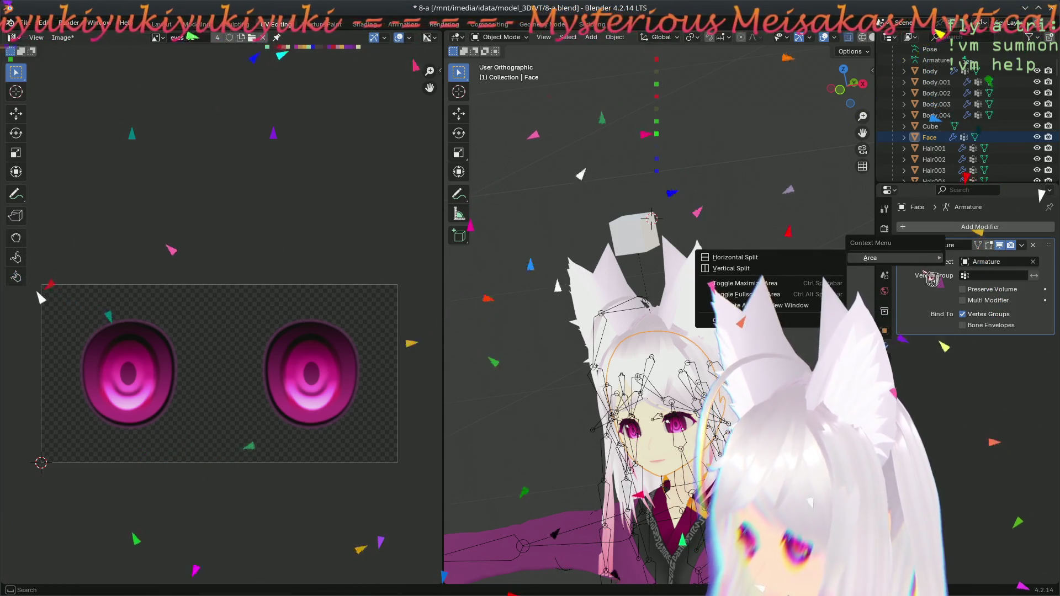
{"action": "key", "text": "Escape"}
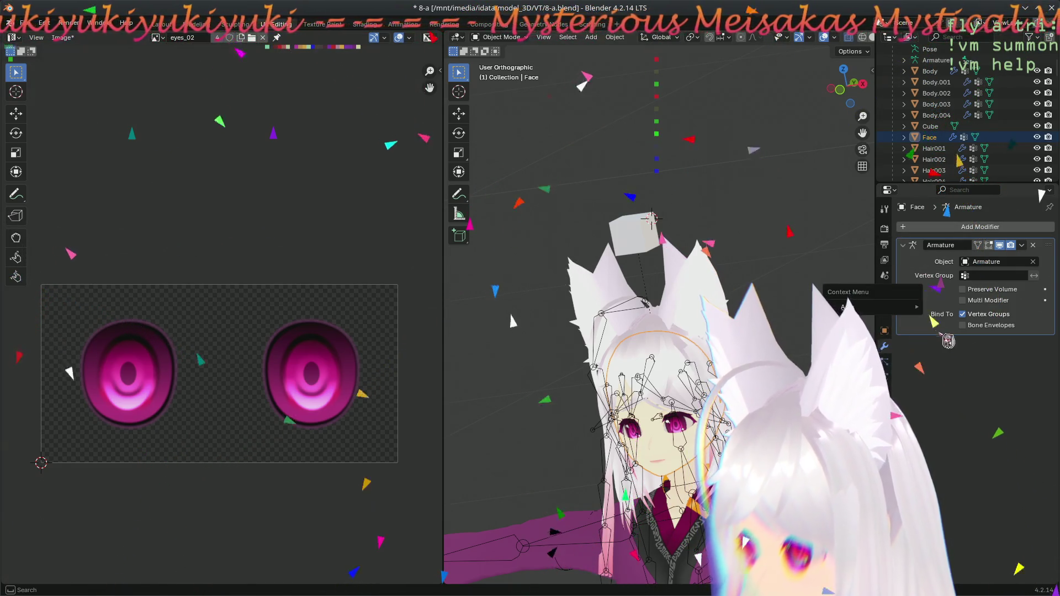
{"action": "left_click", "coordinate": [1023, 245]}
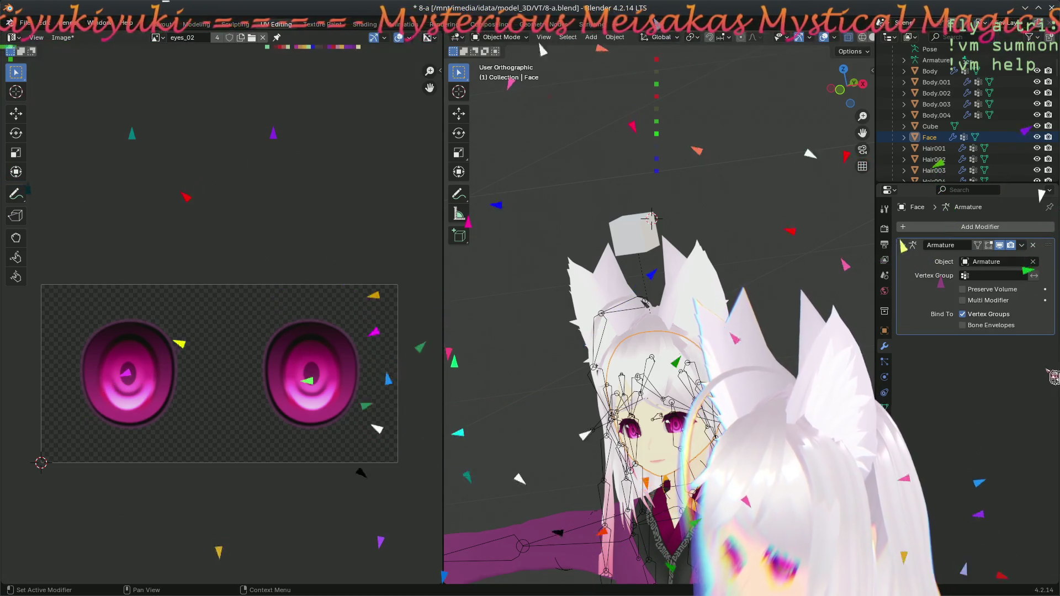
- Add a Deform > Armature modifier to the Cube with its Object set to Armature
{"action": "left_click", "coordinate": [930, 126]}
{"action": "left_click", "coordinate": [926, 227]}
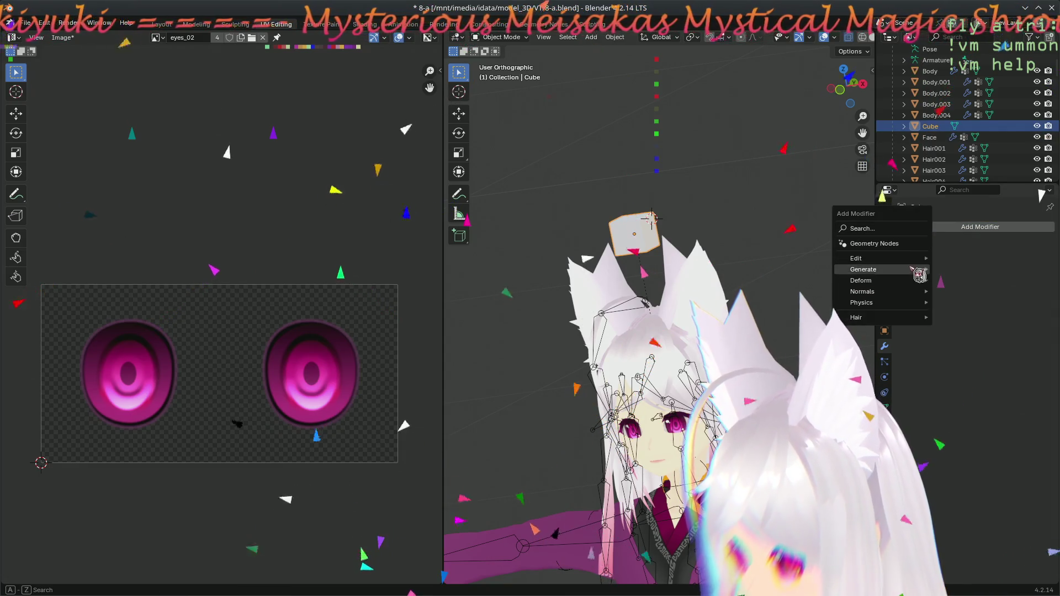
{"action": "mouse_move", "coordinate": [912, 282]}
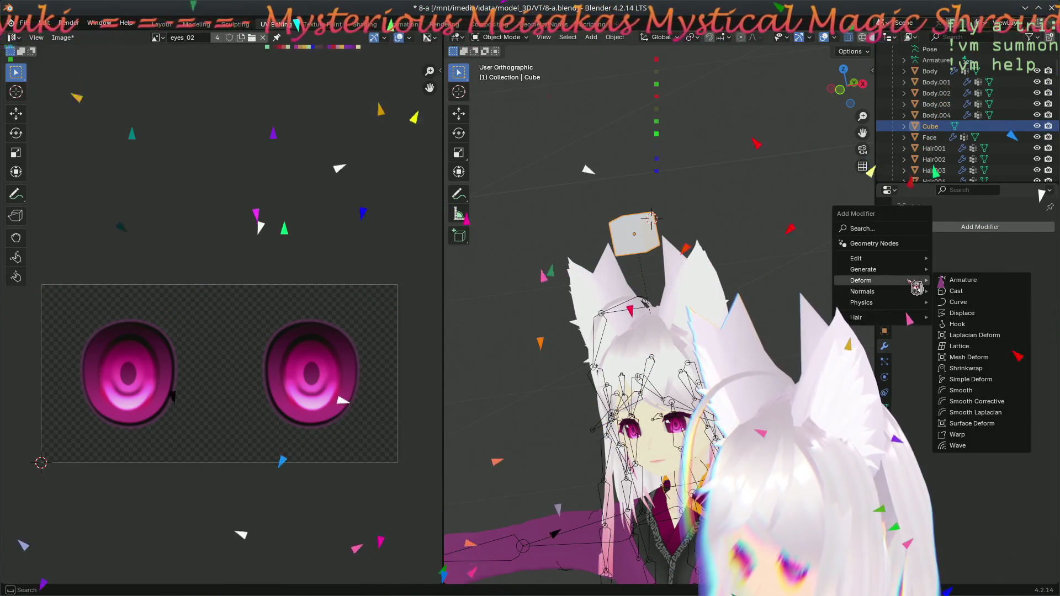
{"action": "left_click", "coordinate": [961, 280]}
{"action": "left_click", "coordinate": [985, 262]}
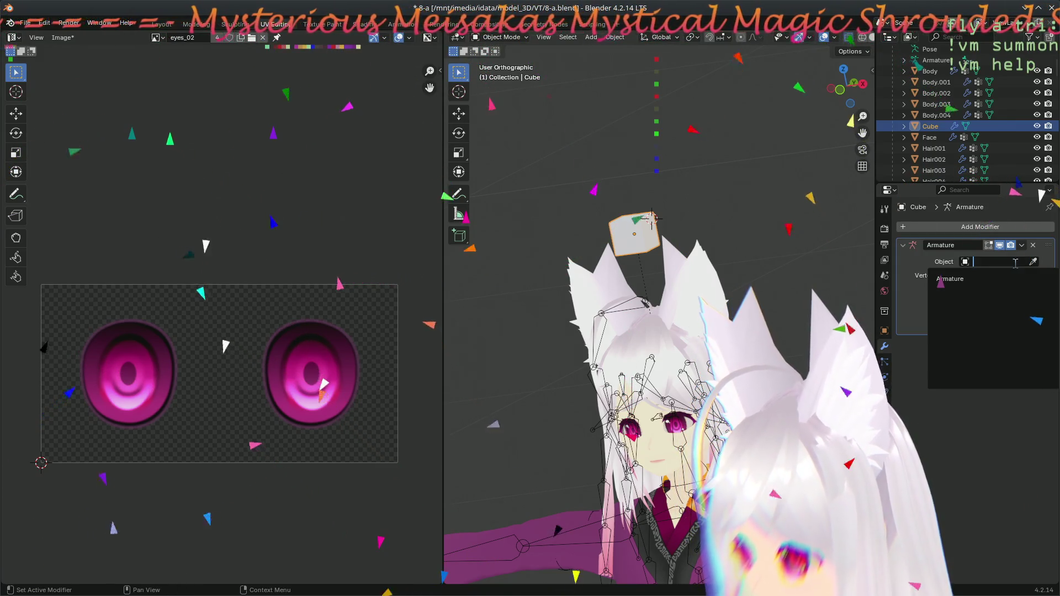
{"action": "left_click", "coordinate": [951, 279]}
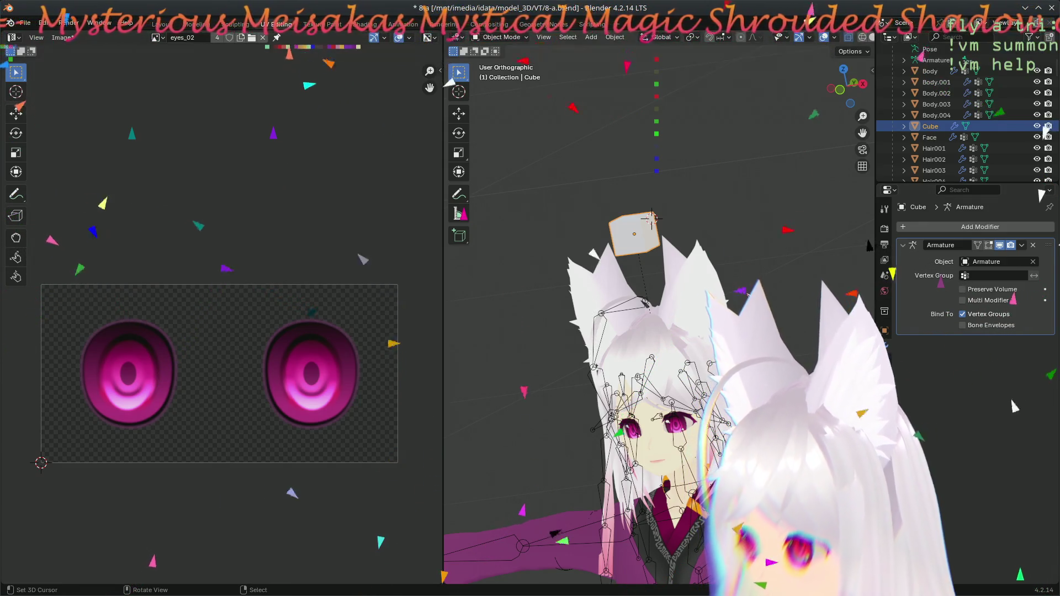
{"action": "left_click", "coordinate": [889, 423]}
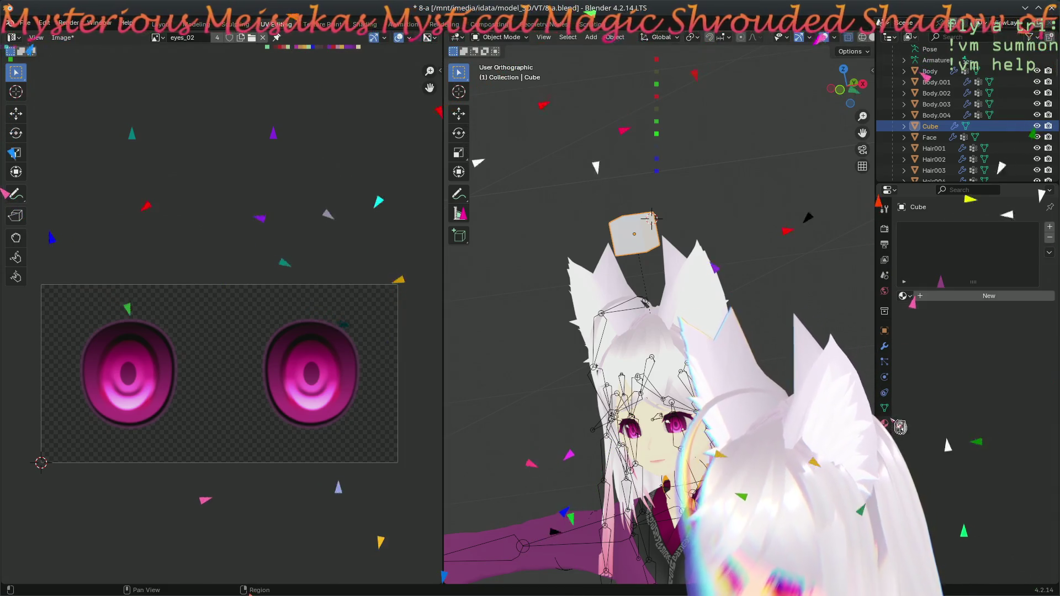
- Try Accessory_CatEar_01_CLOTH on the Cube, then assign N00_000_00_FaceEyeline_00_FACE (Instance) instead
{"action": "left_click", "coordinate": [908, 297]}
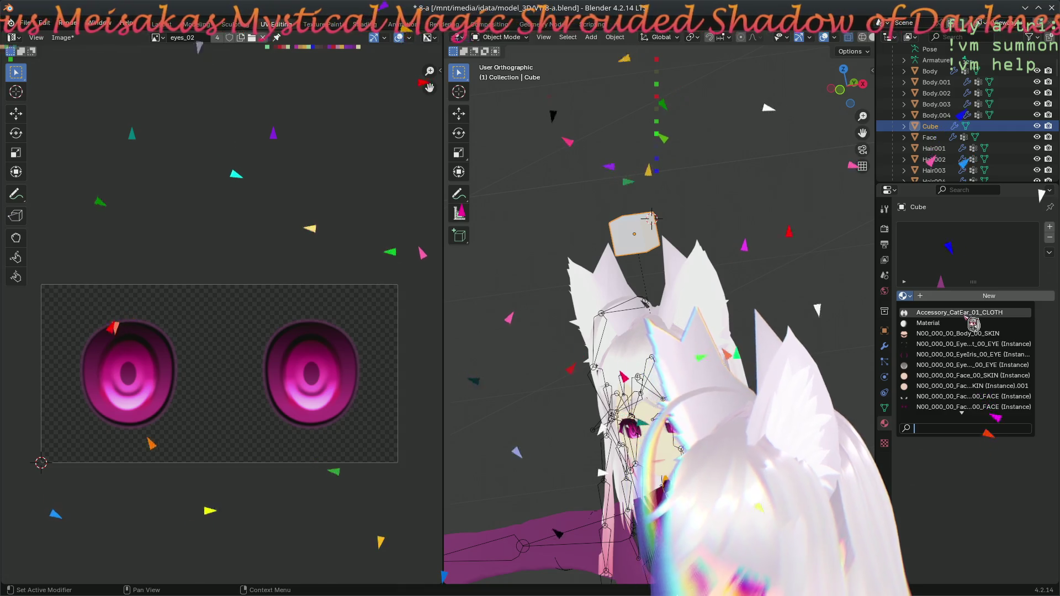
{"action": "left_click", "coordinate": [969, 315]}
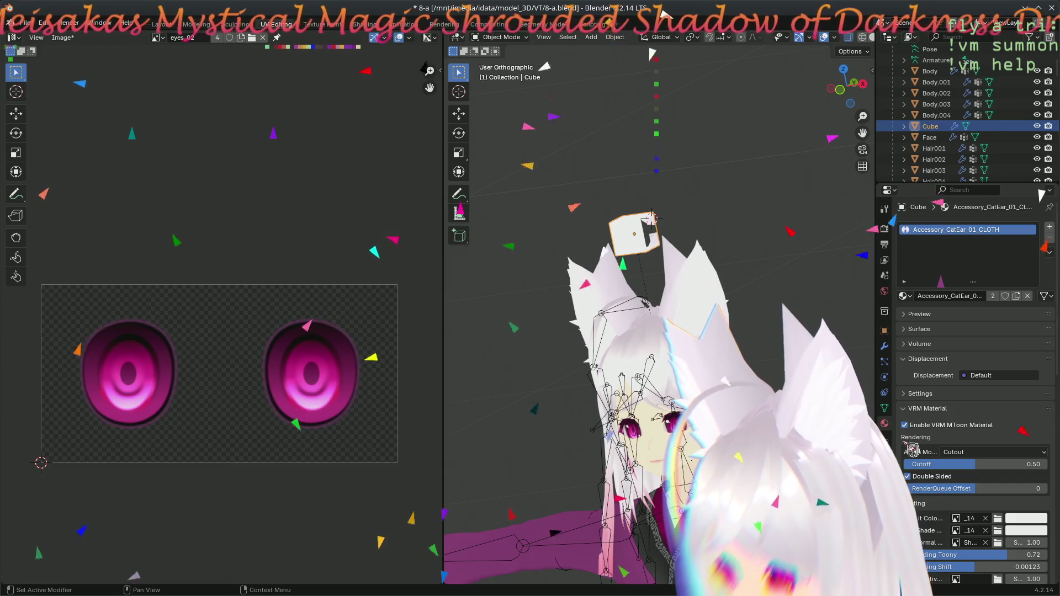
{"action": "mouse_move", "coordinate": [585, 304]}
{"action": "middle_mouse_down"}
{"action": "mouse_move", "coordinate": [521, 303]}
{"action": "mouse_move", "coordinate": [794, 283]}
{"action": "middle_mouse_up"}
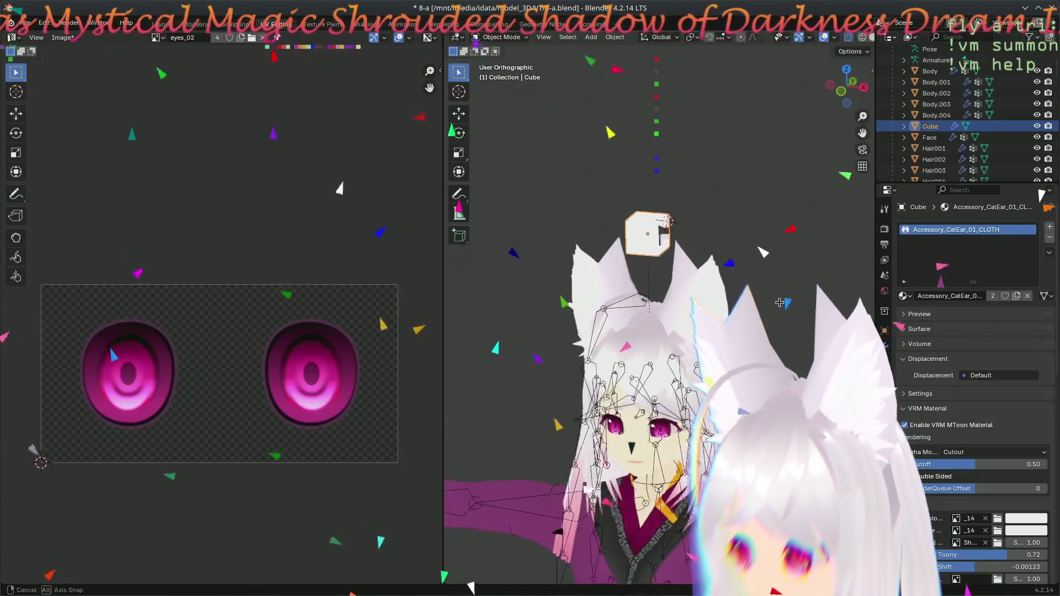
{"action": "left_click", "coordinate": [905, 296]}
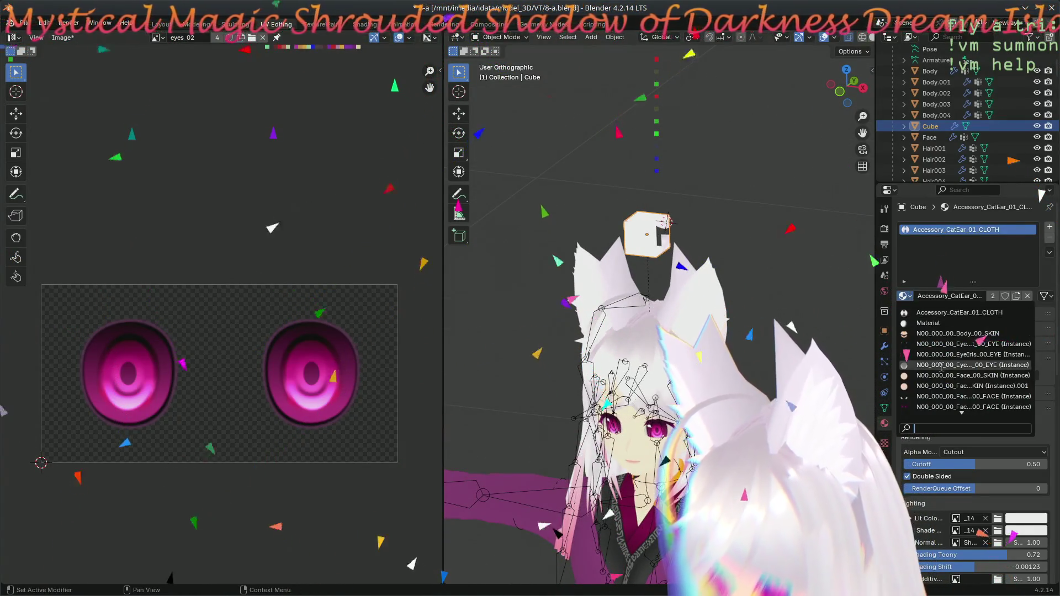
{"action": "left_click", "coordinate": [938, 407]}
{"action": "mouse_move", "coordinate": [530, 354]}
{"action": "middle_mouse_down"}
{"action": "mouse_move", "coordinate": [487, 358]}
{"action": "mouse_move", "coordinate": [818, 310]}
{"action": "mouse_move", "coordinate": [758, 321]}
{"action": "middle_mouse_up"}
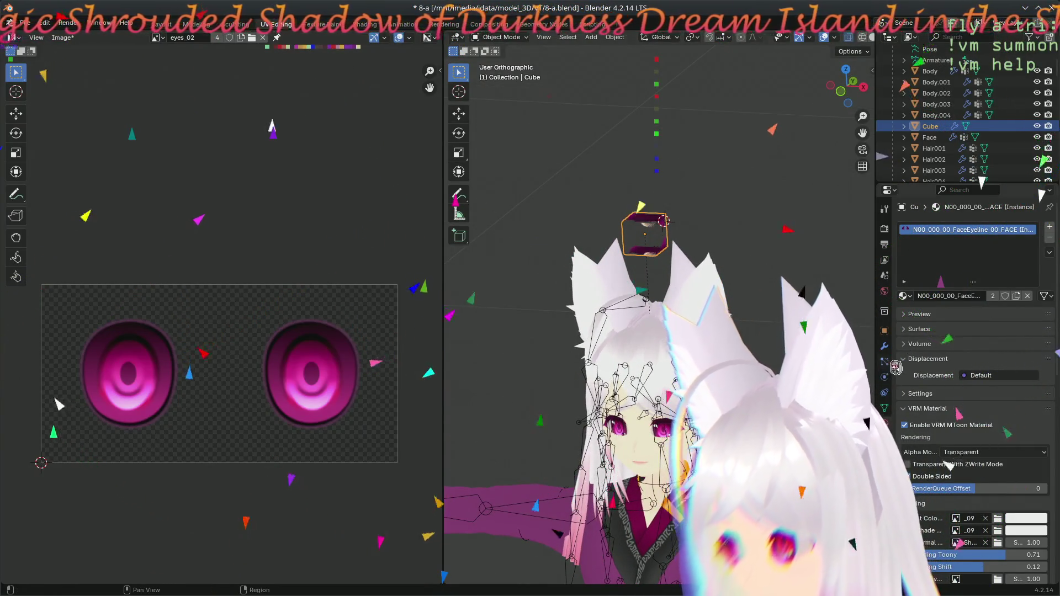
{"action": "left_click", "coordinate": [884, 361]}
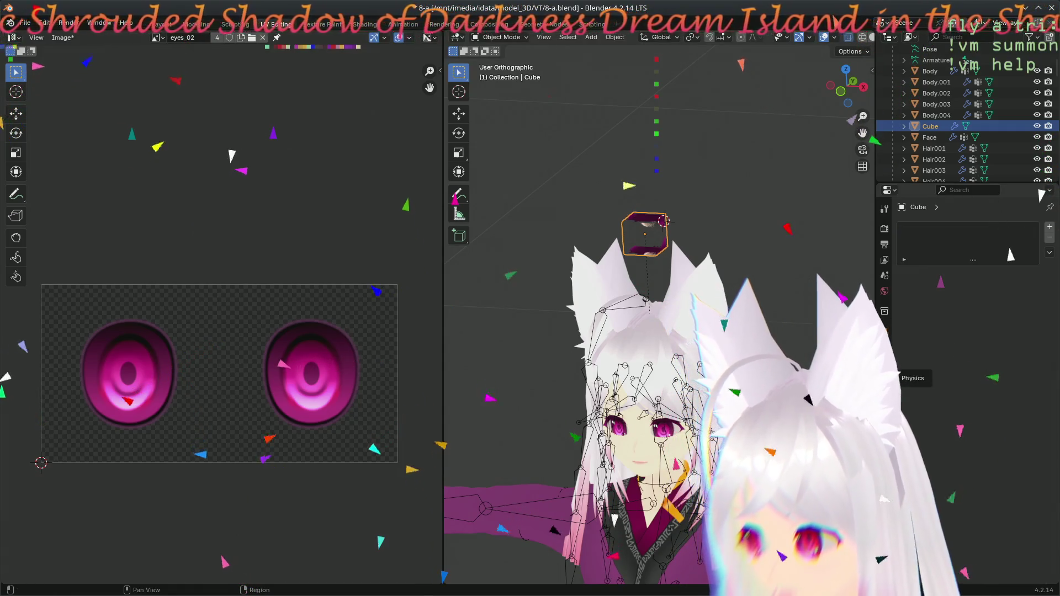
- Select the Cube and Body.004 with Body.004 active, and show its Vertex Groups specials menu
{"action": "left_click", "coordinate": [884, 346]}
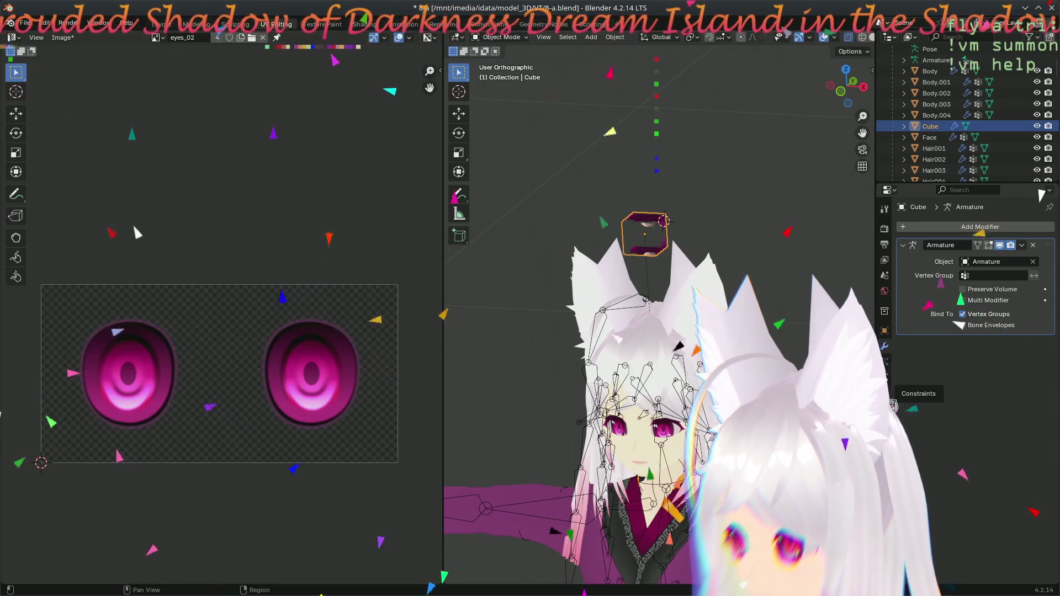
{"action": "left_click", "coordinate": [684, 288]}
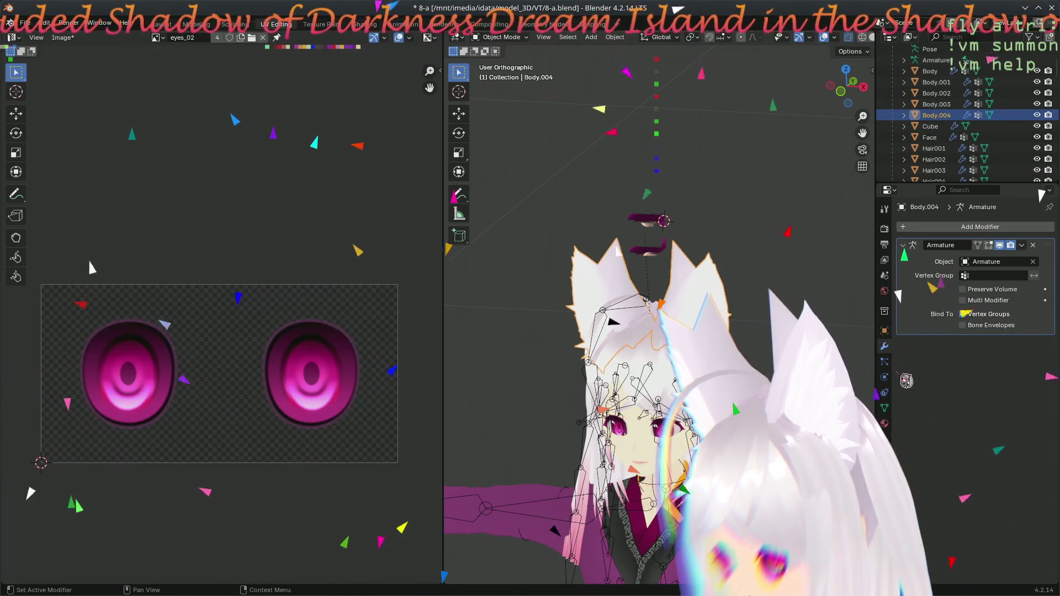
{"action": "left_click", "coordinate": [885, 407]}
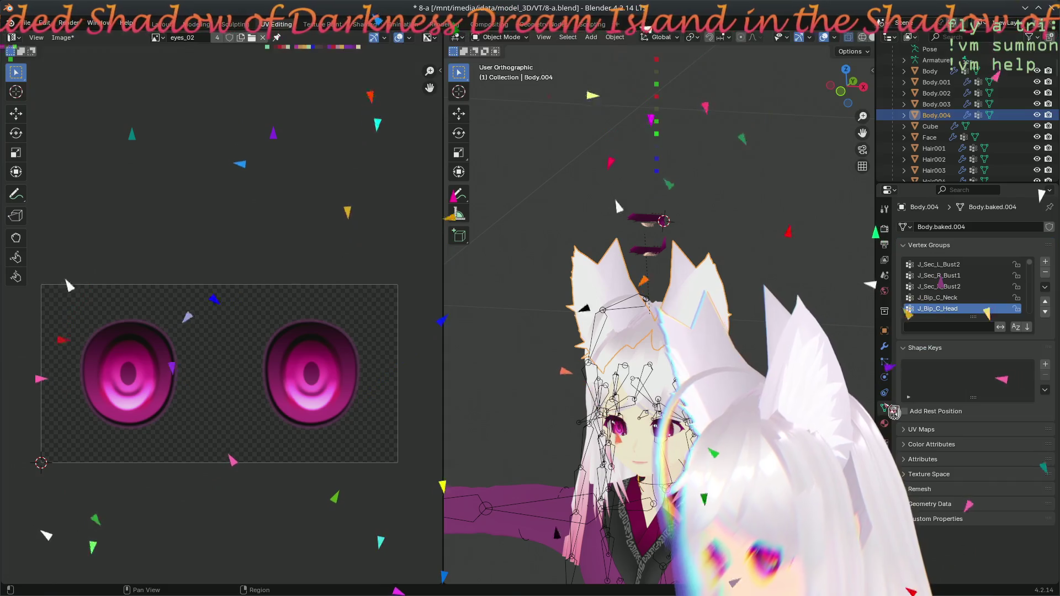
{"action": "right_click", "coordinate": [939, 307]}
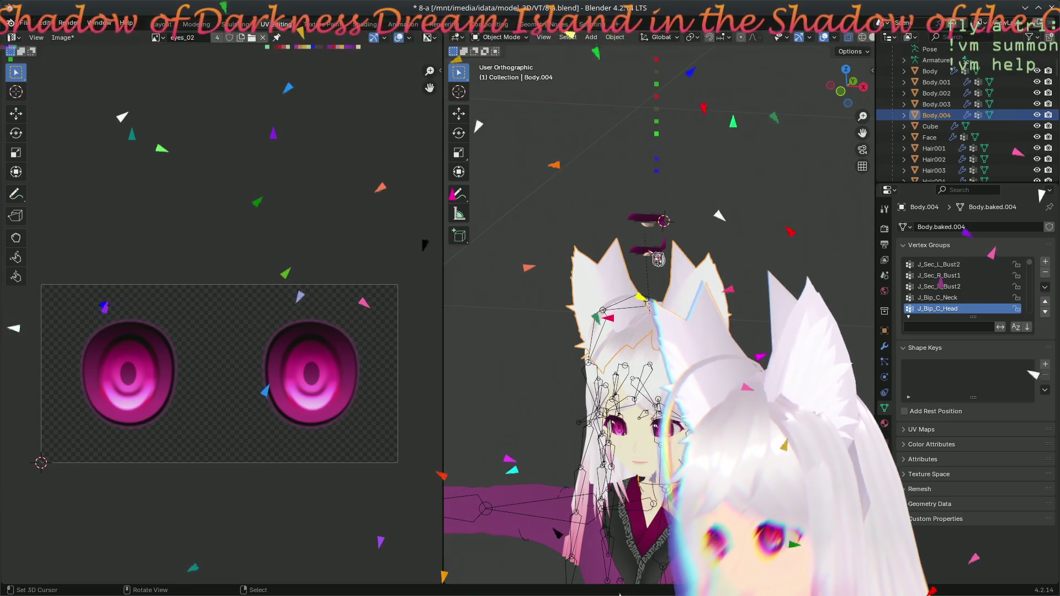
{"action": "left_click", "coordinate": [644, 233], "text": "shift"}
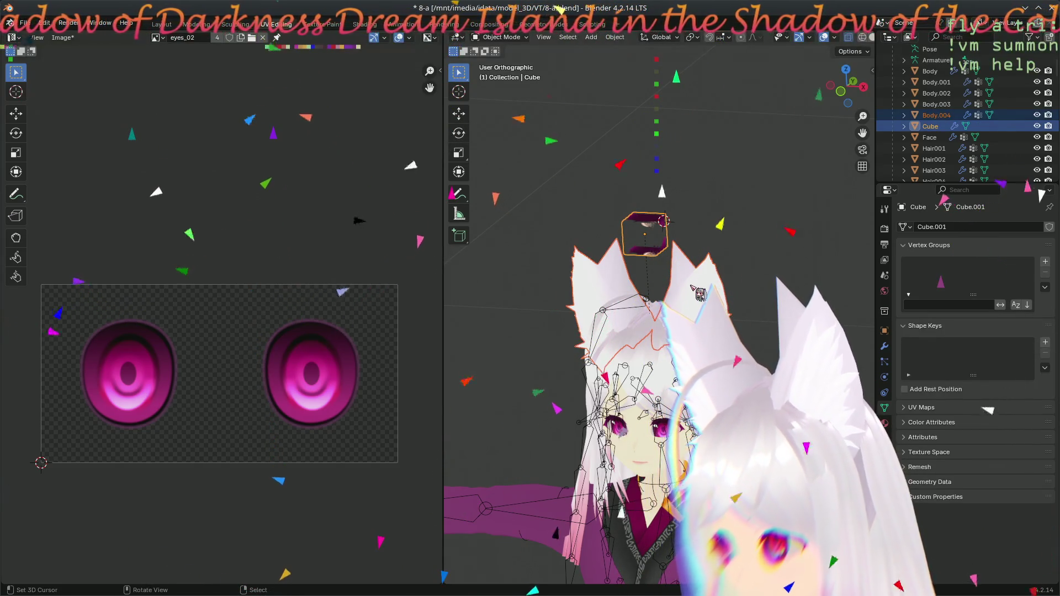
{"action": "left_click", "coordinate": [936, 115], "text": "ctrl"}
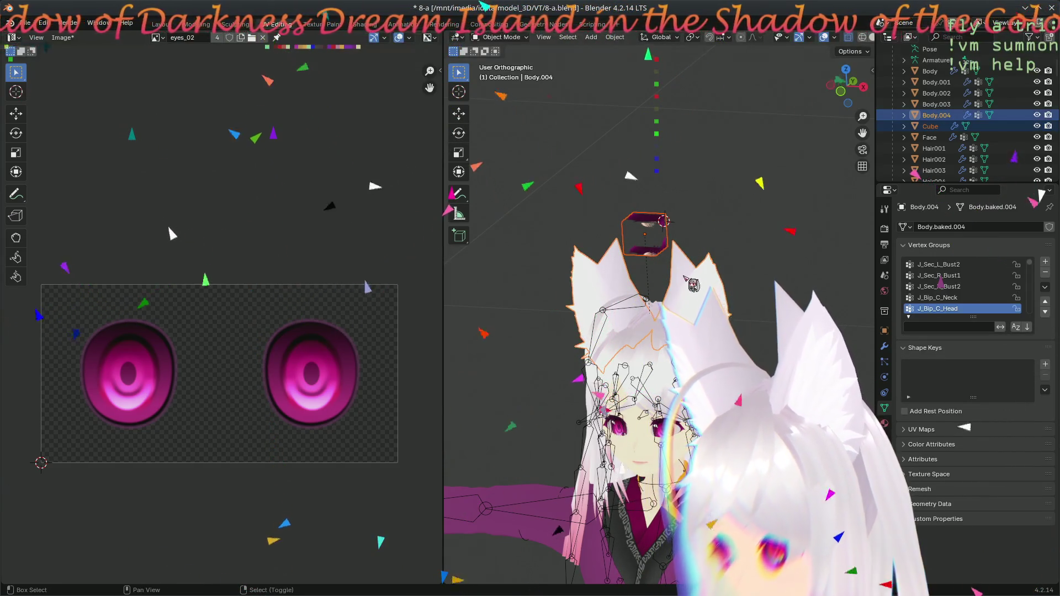
{"action": "right_click", "coordinate": [941, 308]}
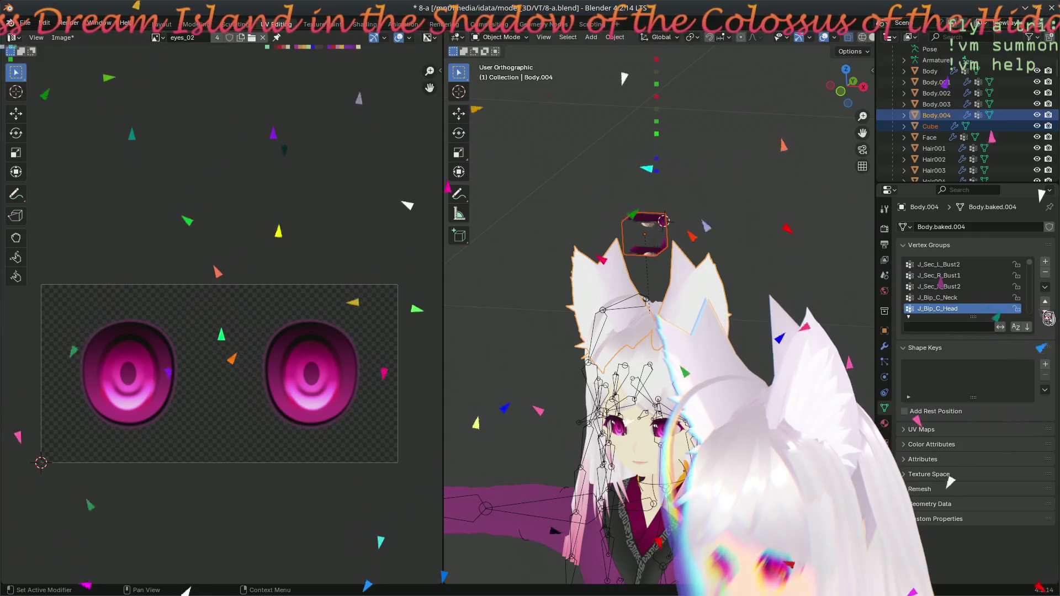
{"action": "left_click", "coordinate": [1045, 287]}
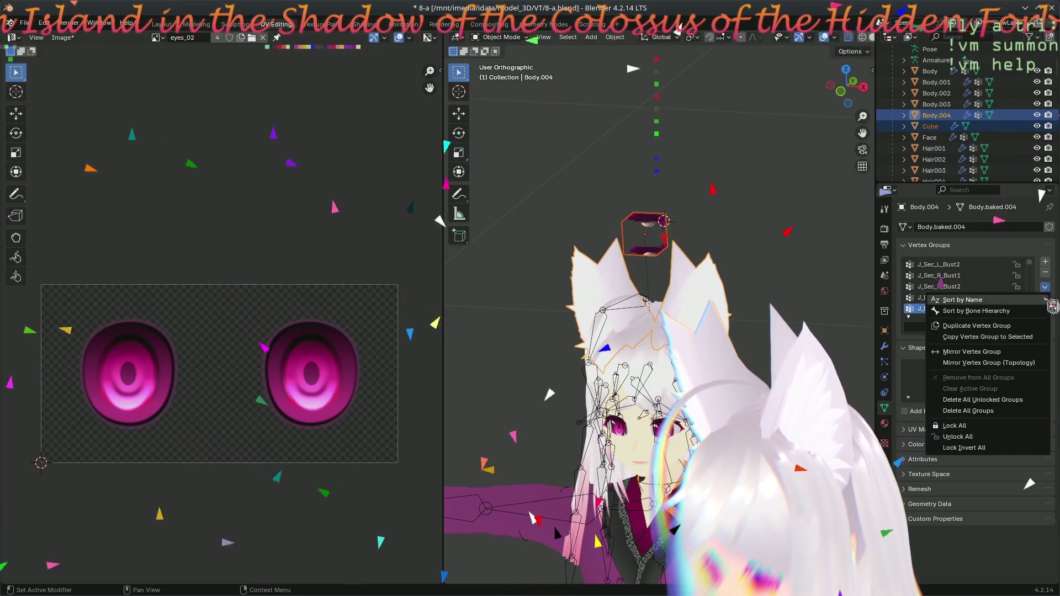
- Run Copy Vertex Group to Selected from Body.004, then find the Cube's vertex groups still empty
{"action": "left_click", "coordinate": [1025, 338]}
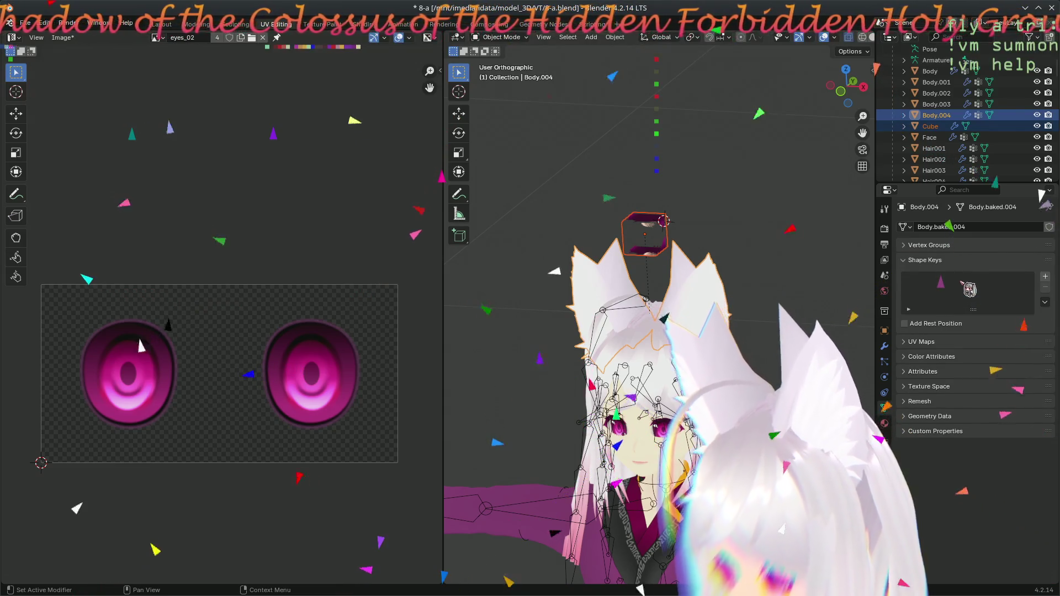
{"action": "scroll", "coordinate": [1016, 282], "scroll_direction": "up", "scroll_amount": 10}
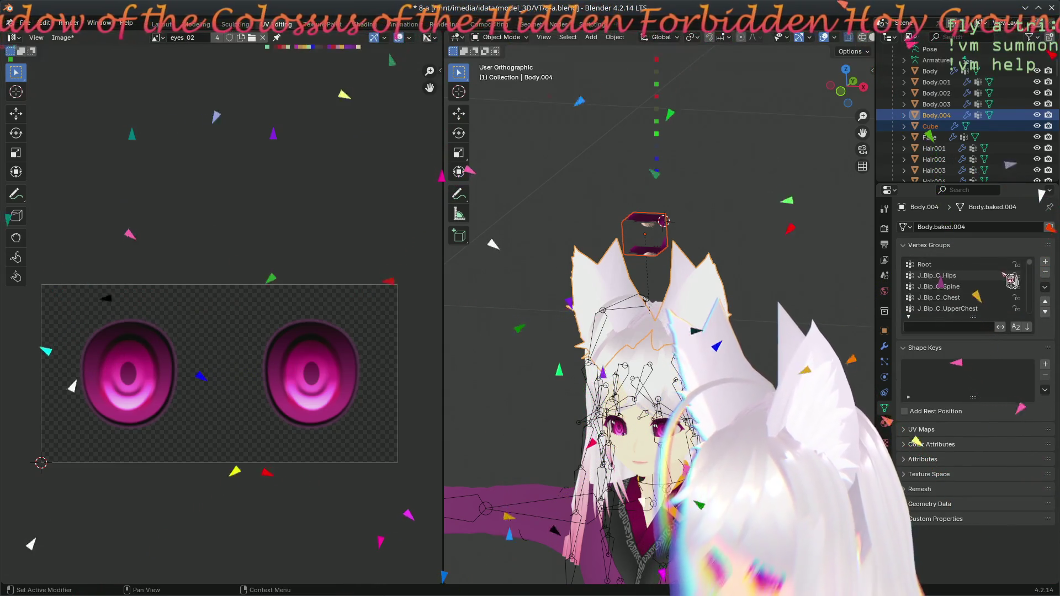
{"action": "left_click", "coordinate": [953, 266]}
{"action": "scroll", "coordinate": [1038, 272], "scroll_direction": "down", "scroll_amount": 15, "text": "ctrl"}
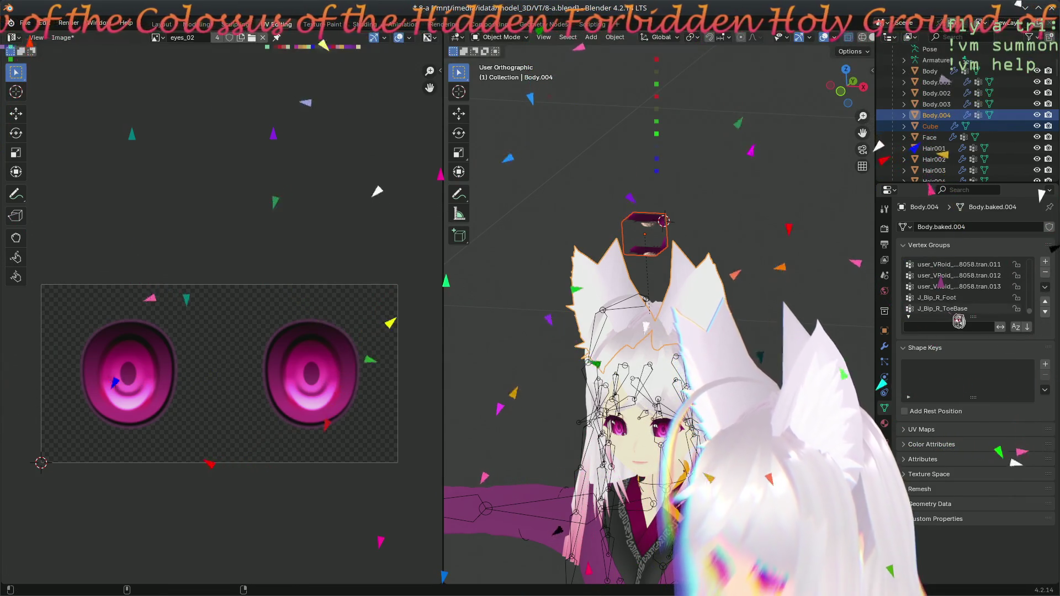
{"action": "scroll", "coordinate": [1026, 304], "scroll_direction": "up", "scroll_amount": 15, "text": "ctrl"}
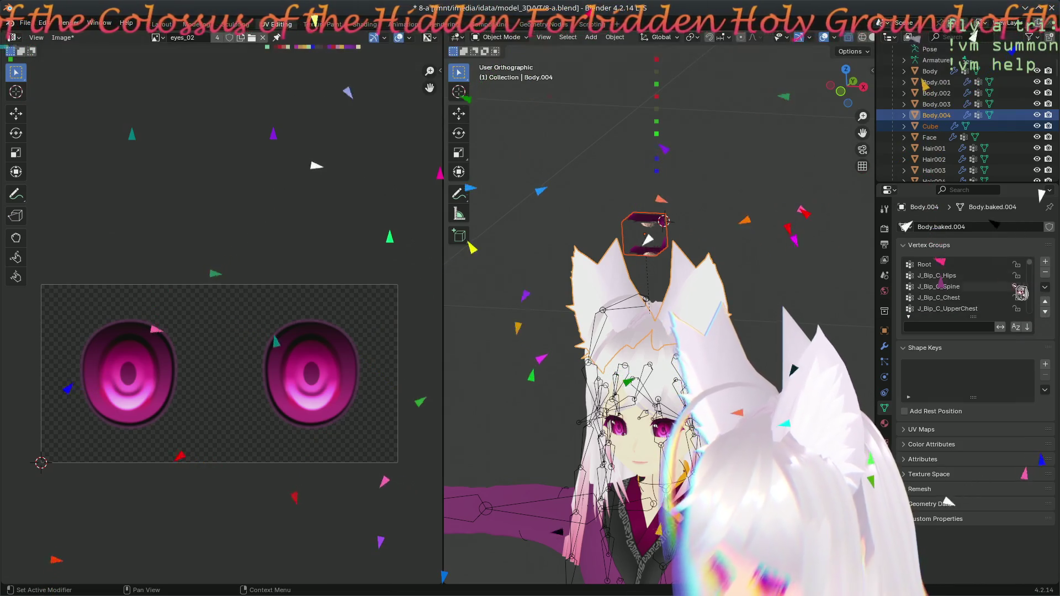
{"action": "right_click", "coordinate": [967, 273]}
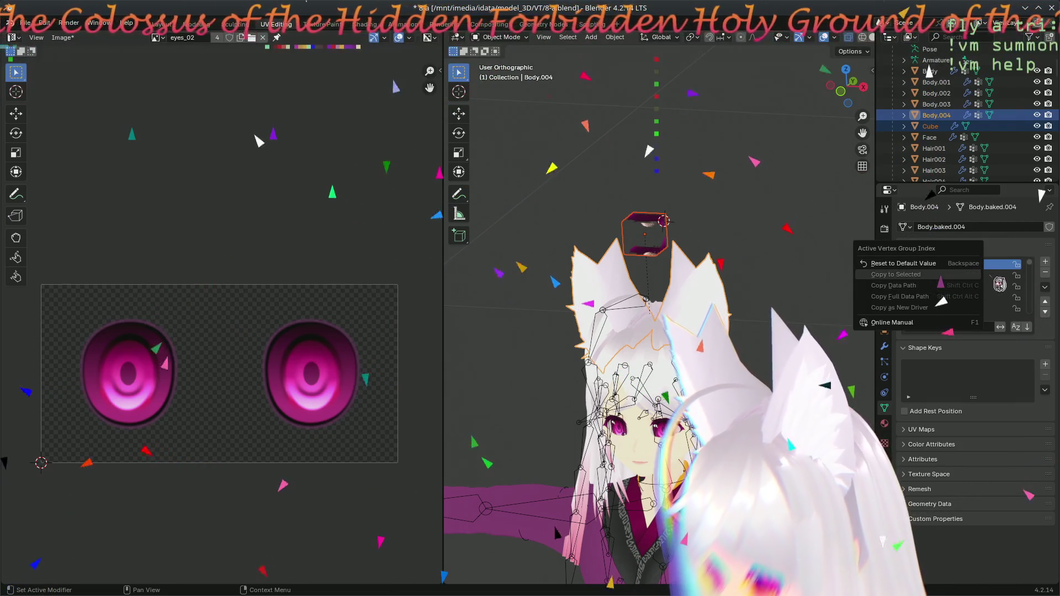
{"action": "key", "text": "Escape"}
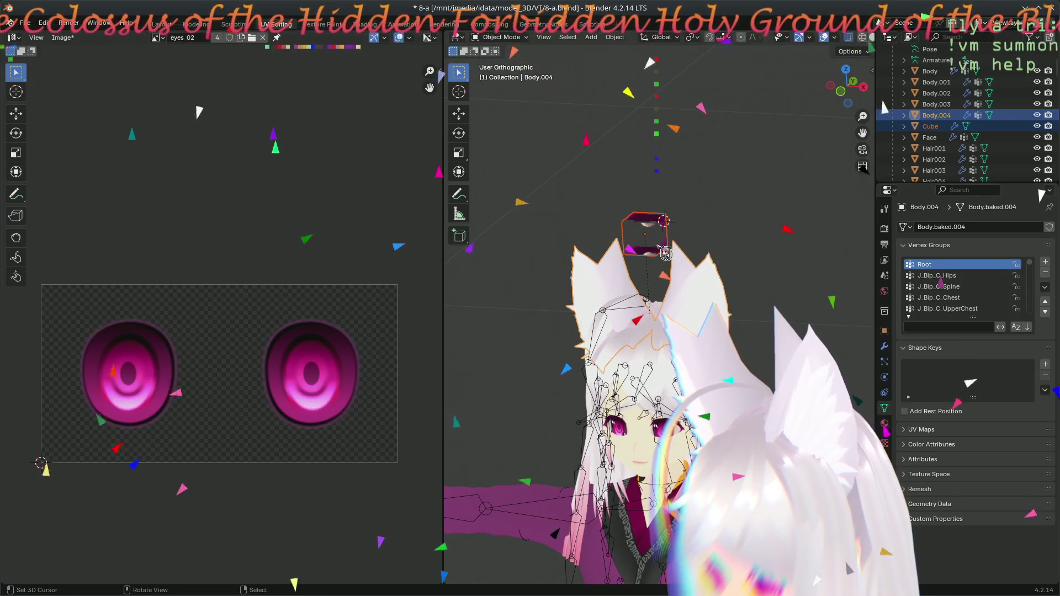
{"action": "left_click", "coordinate": [662, 254]}
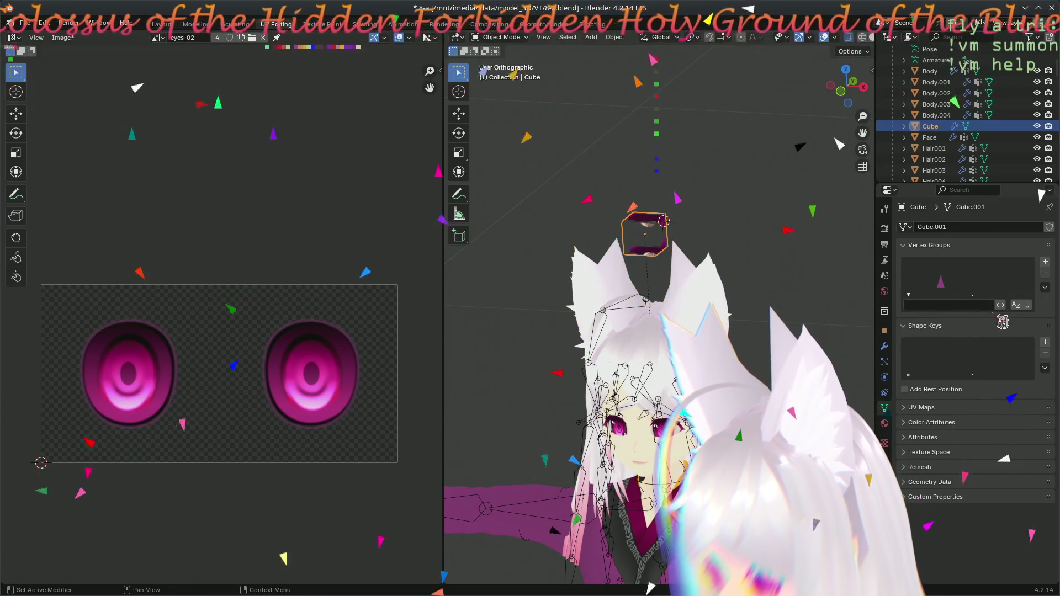
{"action": "left_click", "coordinate": [1045, 287]}
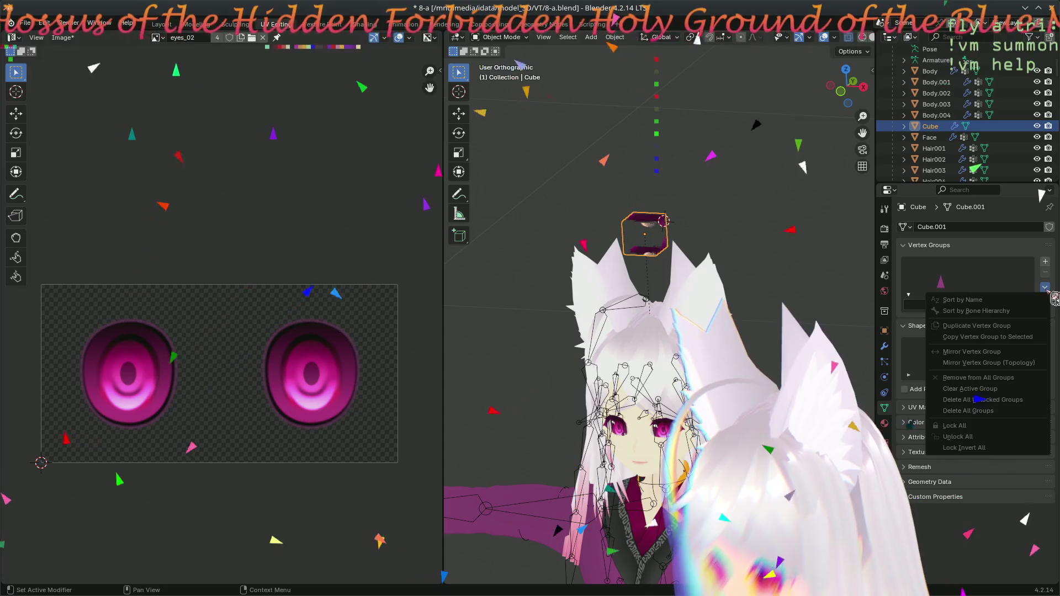
{"action": "left_click", "coordinate": [1045, 261]}
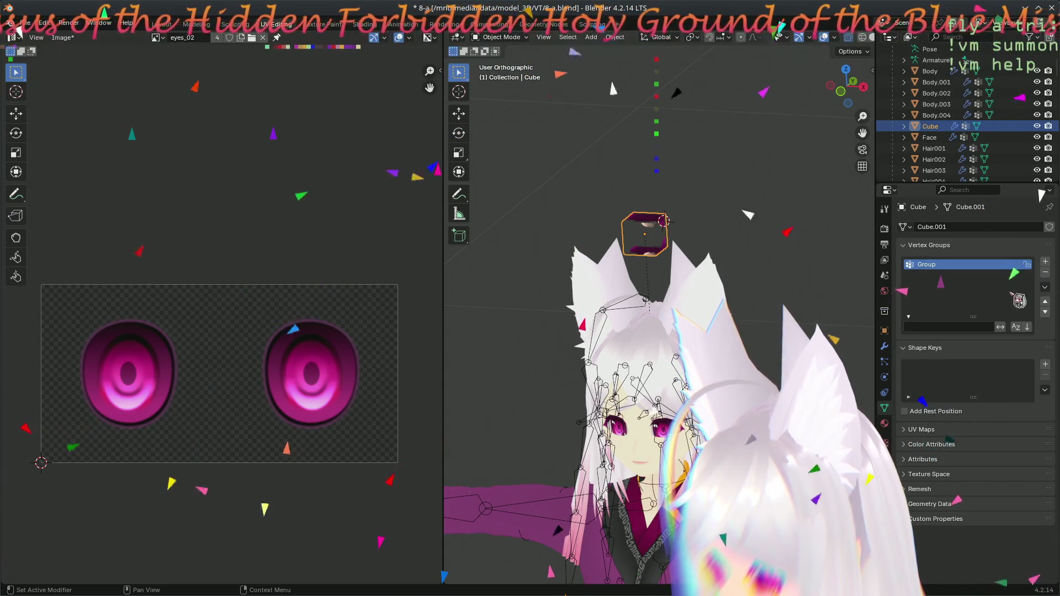
{"action": "left_click", "coordinate": [1046, 288]}
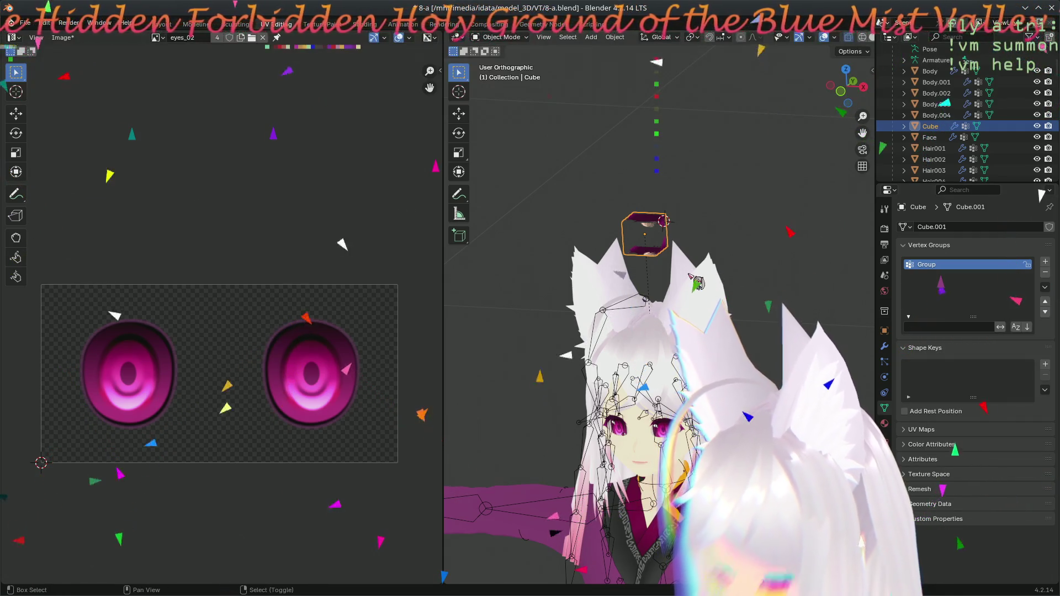
{"action": "left_click", "coordinate": [686, 272], "text": "shift"}
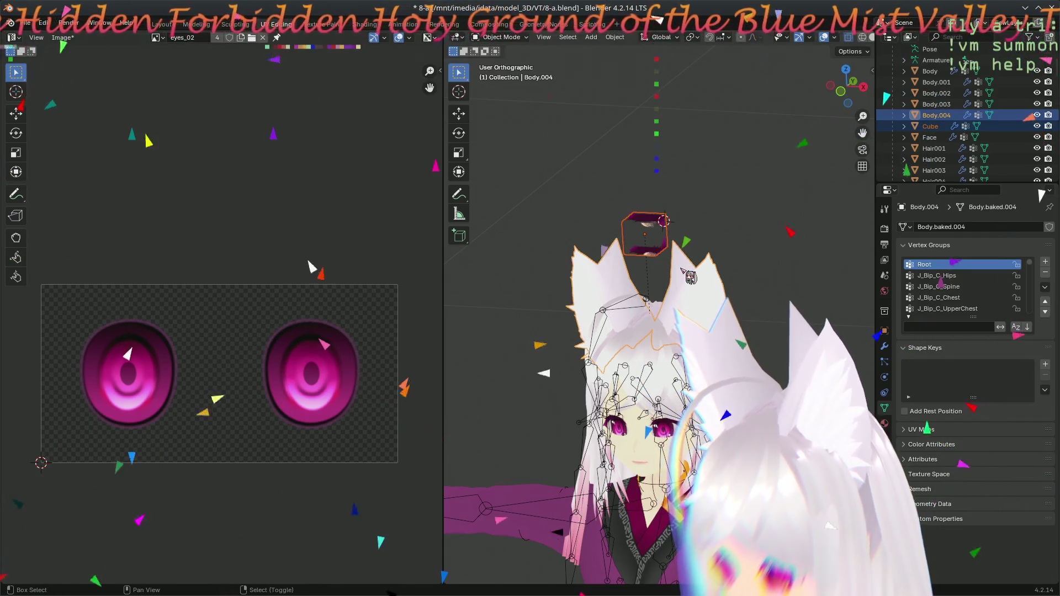
{"action": "right_click", "coordinate": [991, 269]}
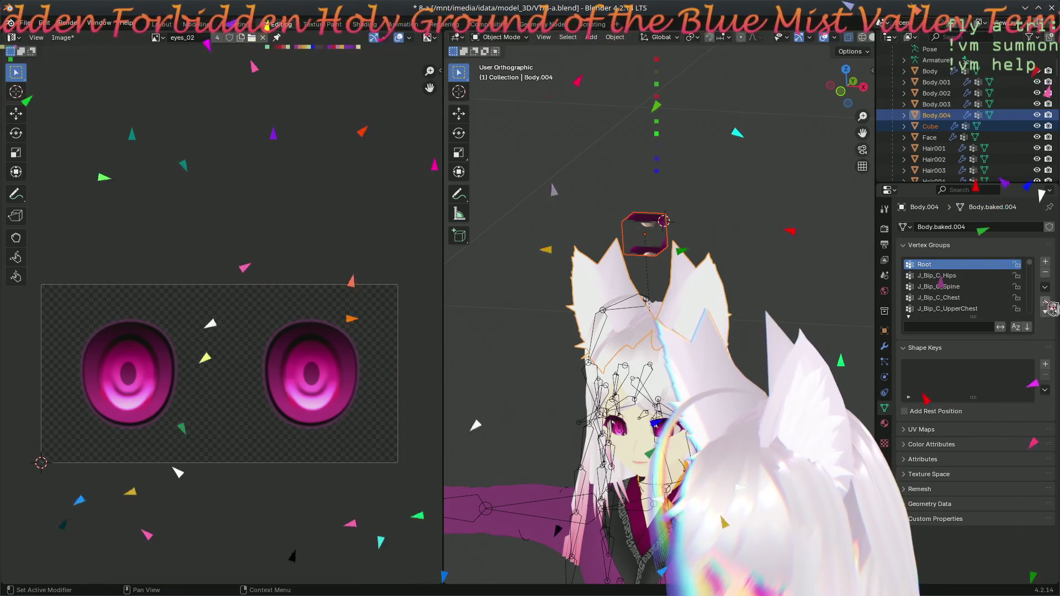
{"action": "left_click", "coordinate": [1044, 287]}
{"action": "left_click", "coordinate": [1027, 337]}
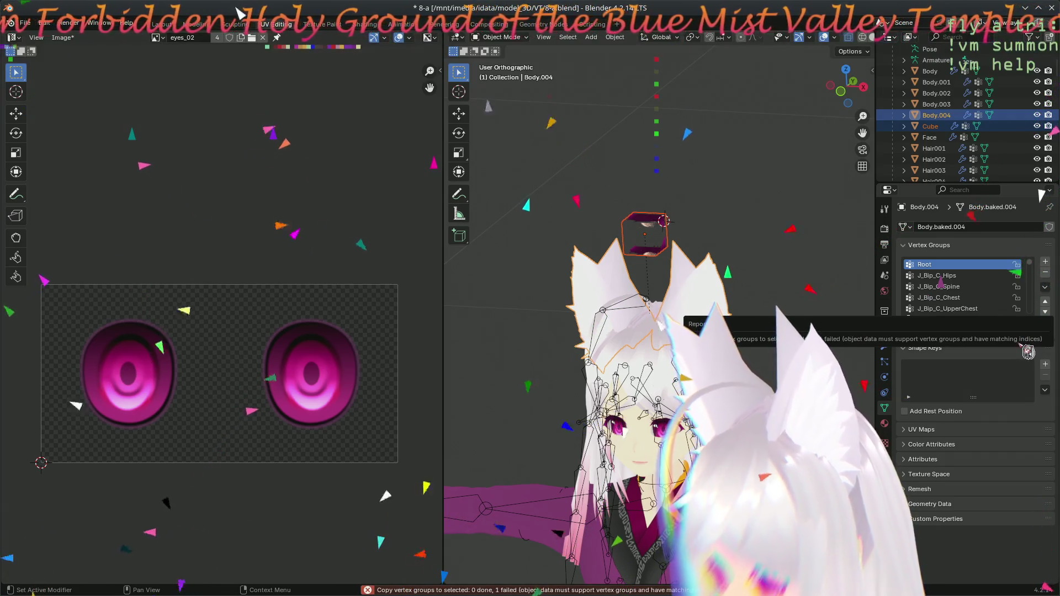
{"action": "left_click", "coordinate": [1044, 287]}
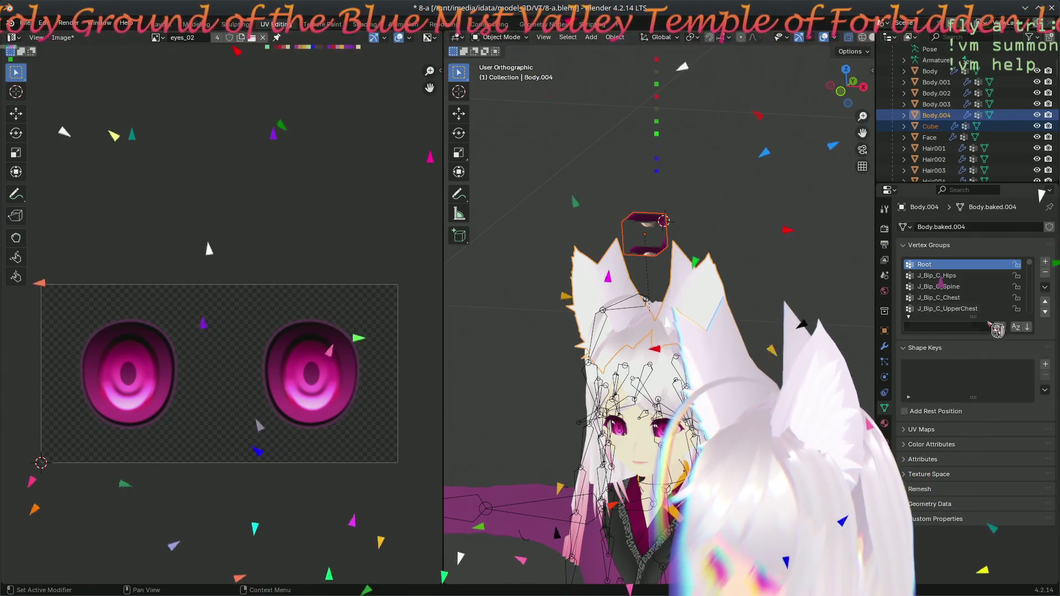
{"action": "scroll", "coordinate": [972, 298], "scroll_direction": "down", "scroll_amount": 10}
{"action": "scroll", "coordinate": [971, 303], "scroll_direction": "up", "scroll_amount": 4}
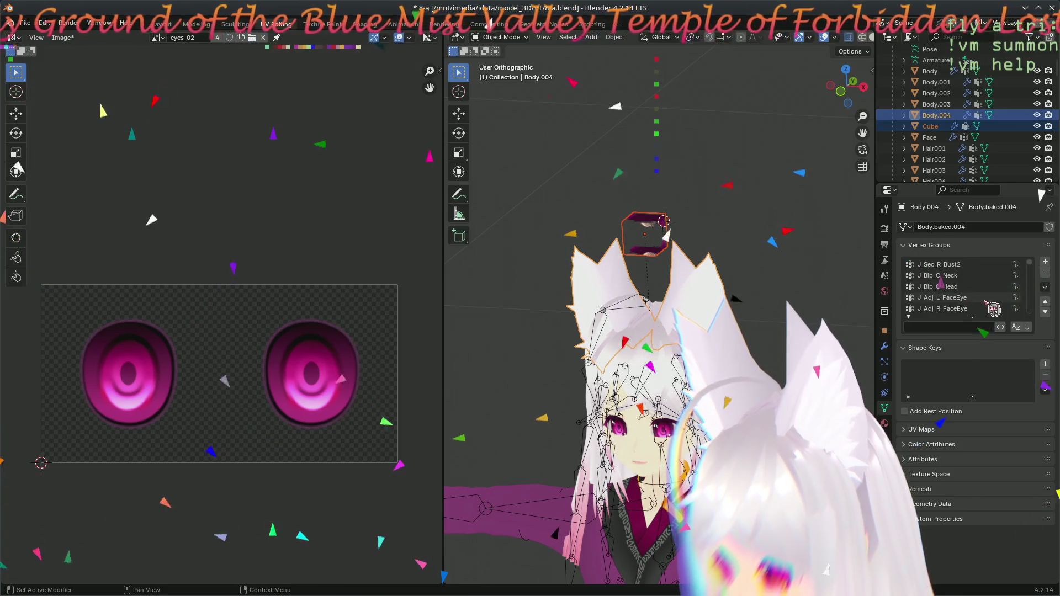
{"action": "left_click", "coordinate": [957, 286]}
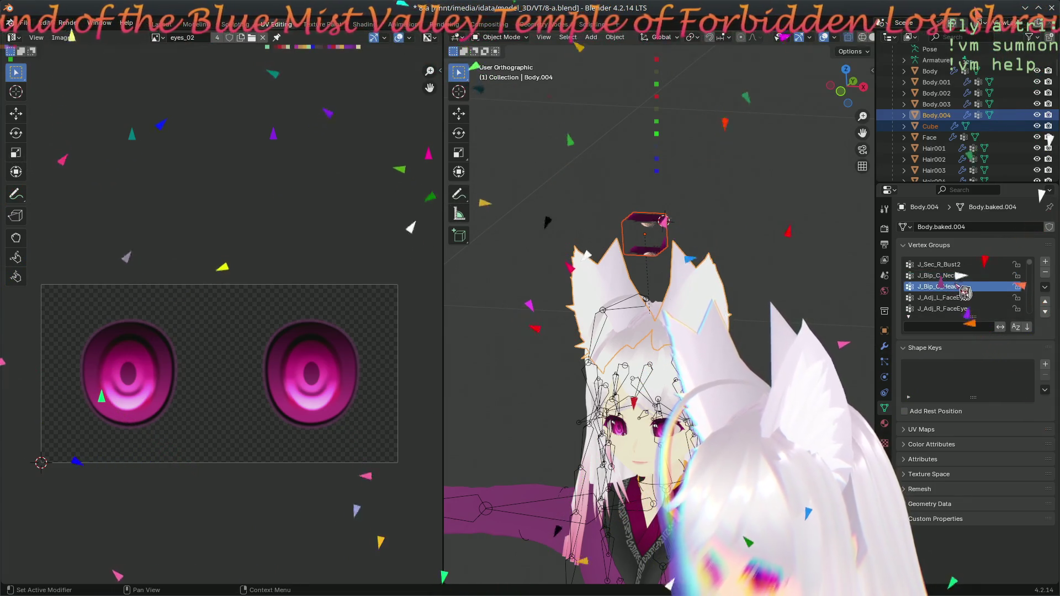
{"action": "key", "text": "ctrl+s"}
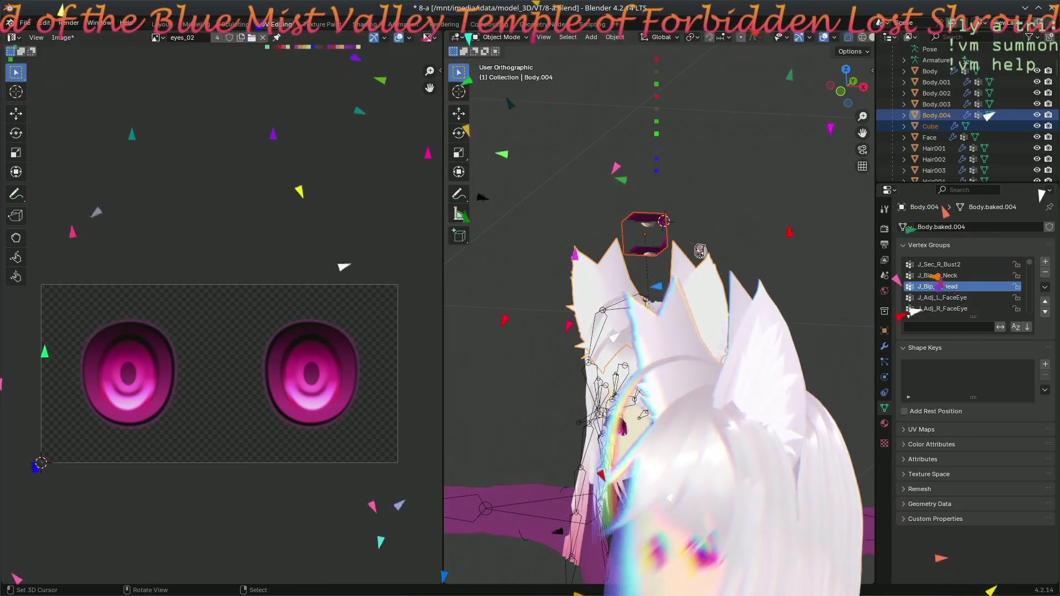
{"action": "left_click", "coordinate": [657, 262]}
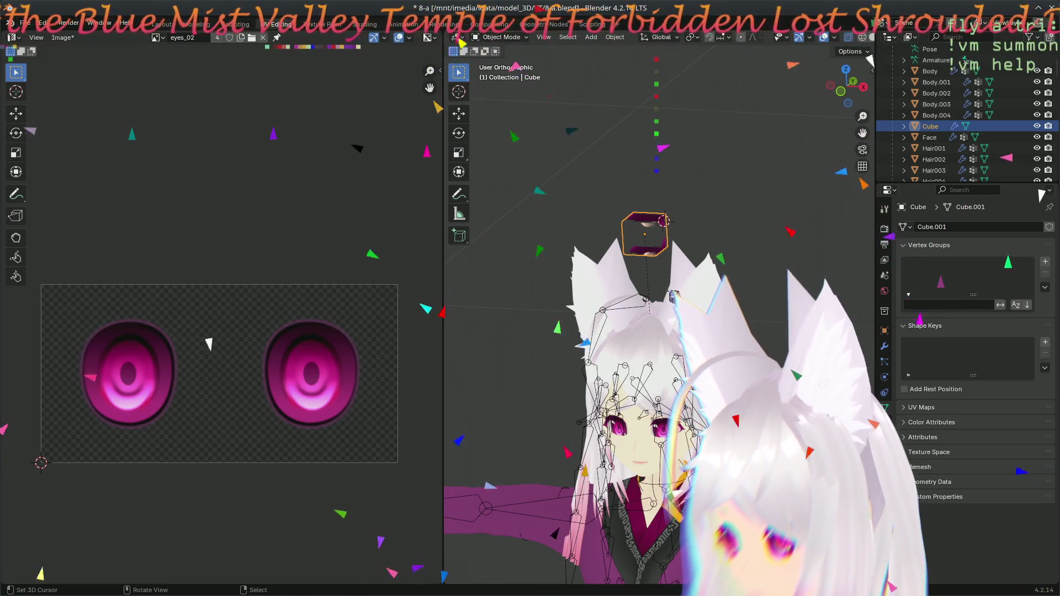
{"action": "key", "text": "ctrl+z"}
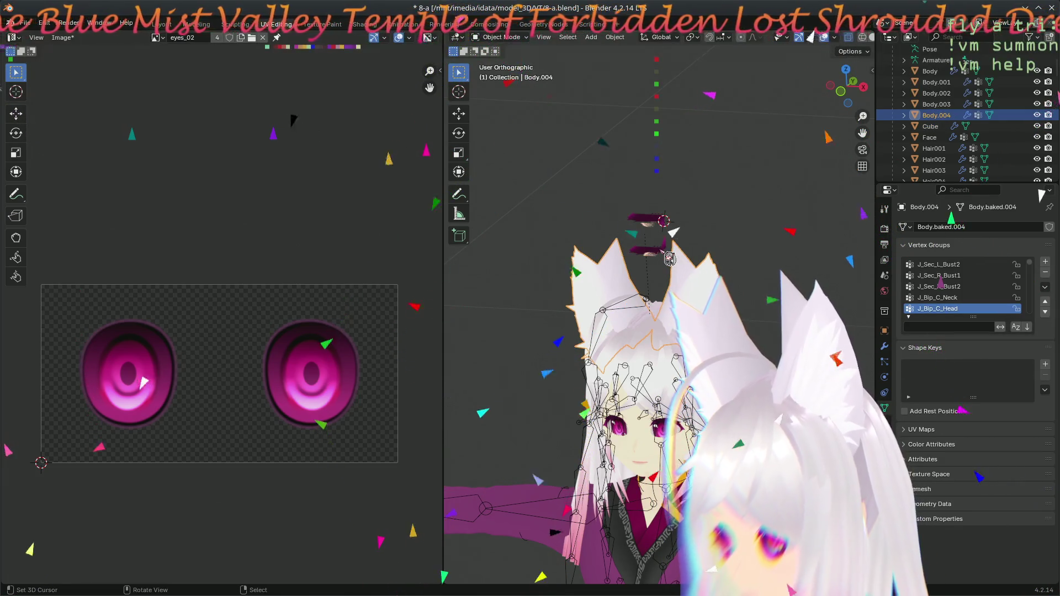
{"action": "key", "text": "ctrl+shift+z"}
{"action": "left_click", "coordinate": [906, 226]}
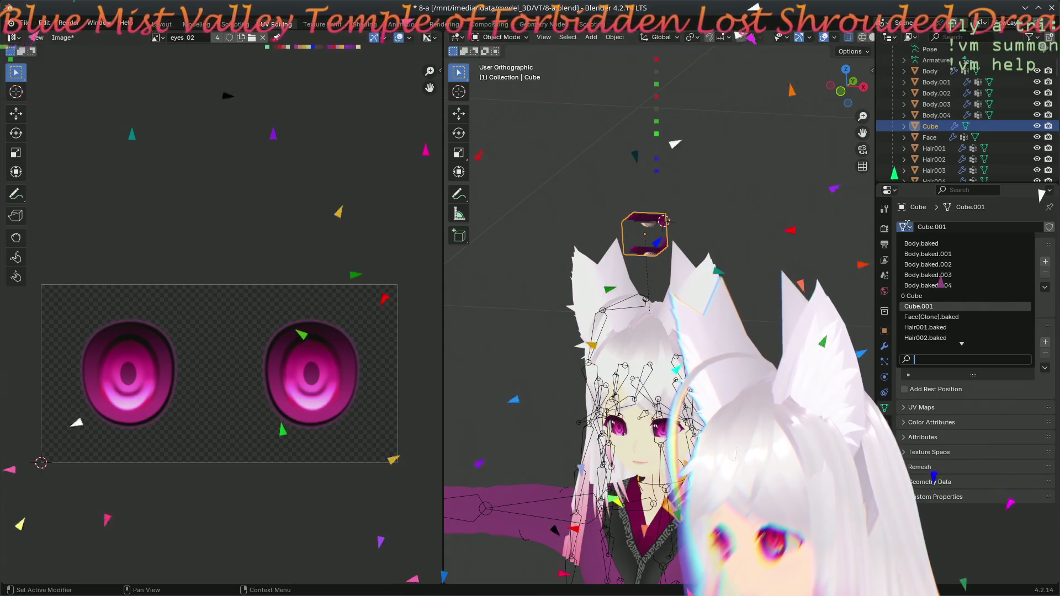
{"action": "key", "text": "Escape"}
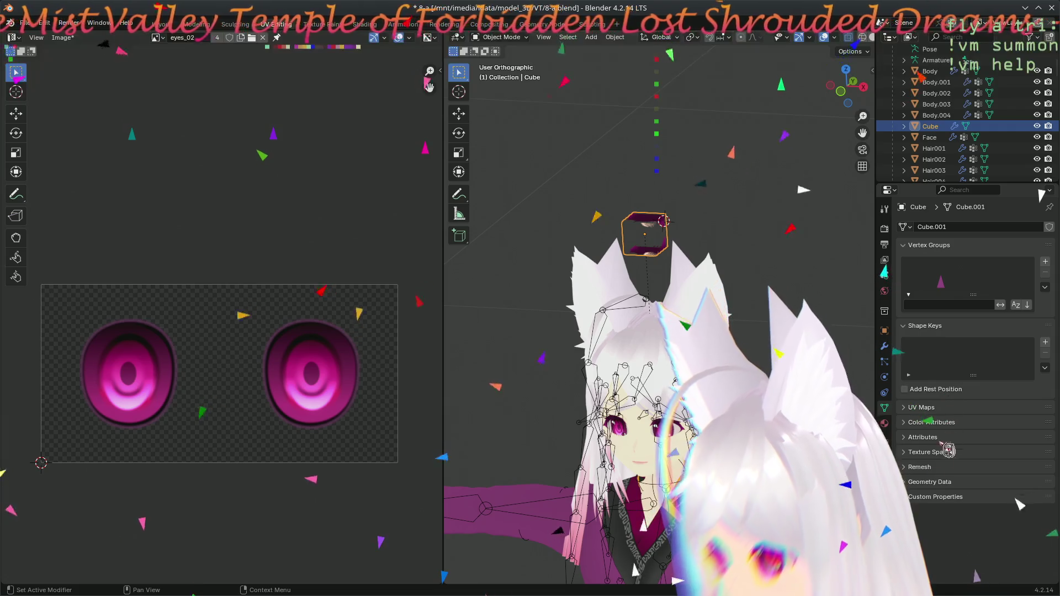
{"action": "key", "text": "ctrl+z"}
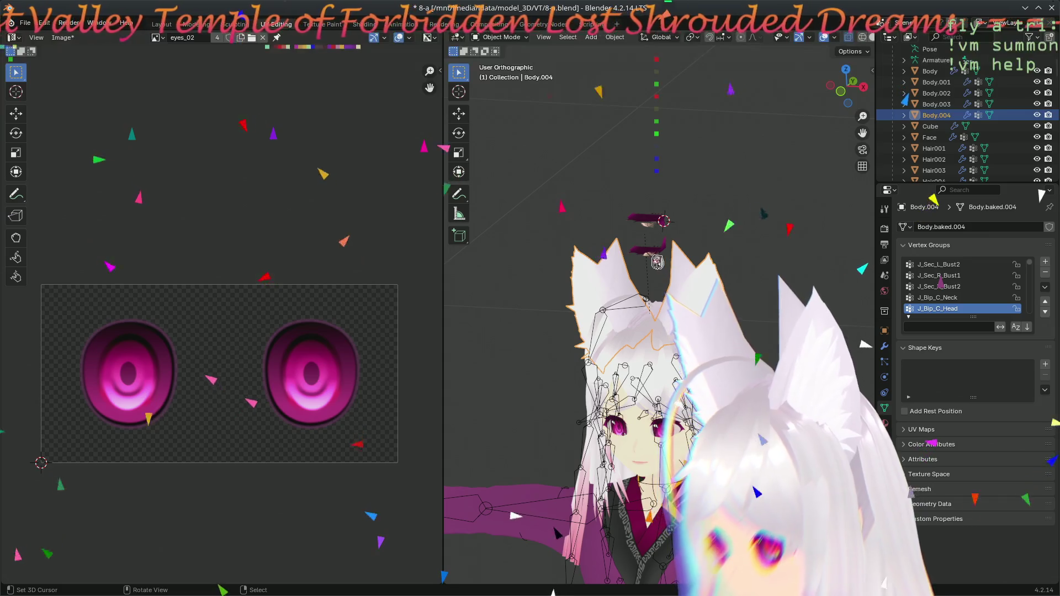
{"action": "key", "text": "ctrl+shift+z"}
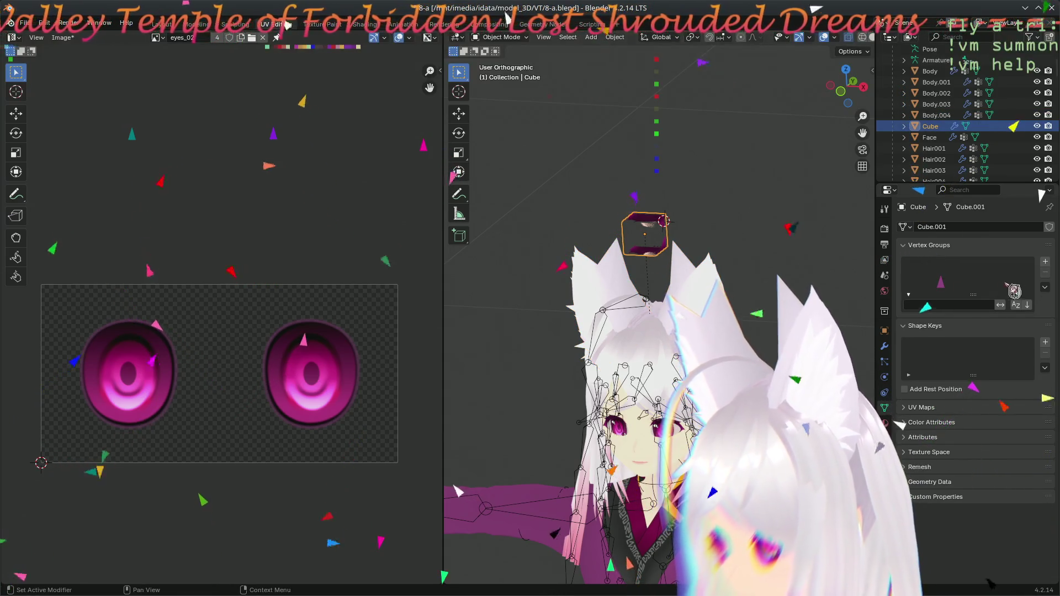
{"action": "left_click", "coordinate": [1044, 287]}
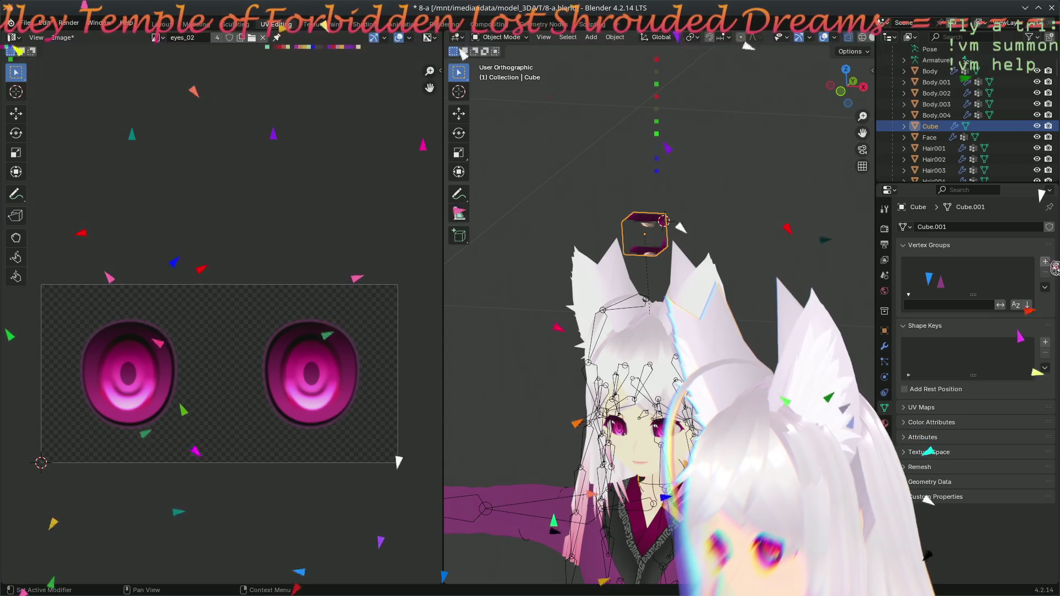
{"action": "key", "text": "ctrl+z"}
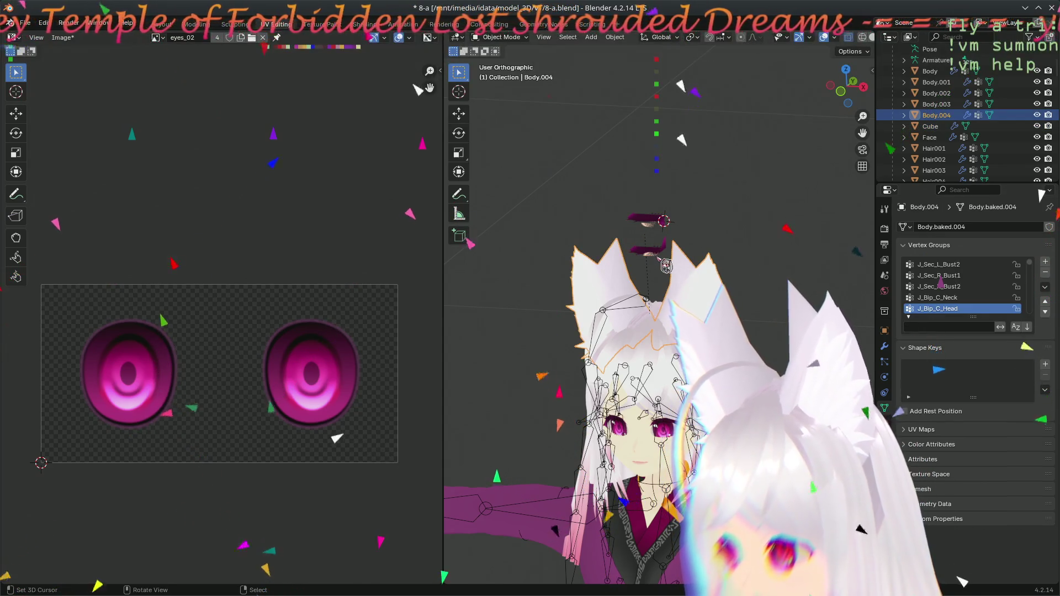
{"action": "left_click", "coordinate": [661, 255], "text": "shift"}
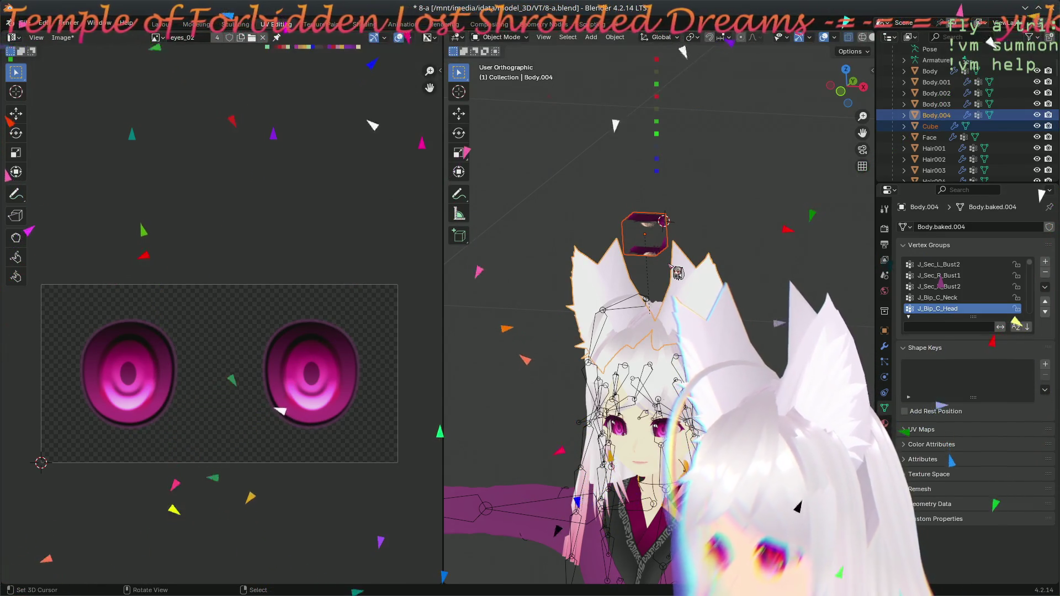
{"action": "left_click", "coordinate": [1024, 125]}
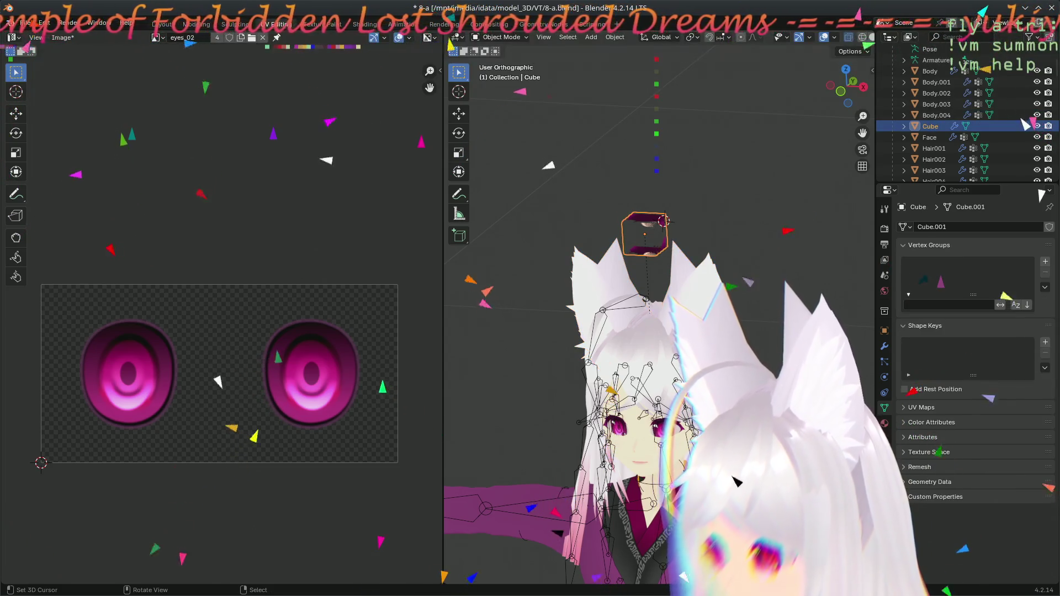
{"action": "left_click", "coordinate": [909, 482]}
{"action": "left_click", "coordinate": [910, 468]}
{"action": "left_click", "coordinate": [910, 452]}
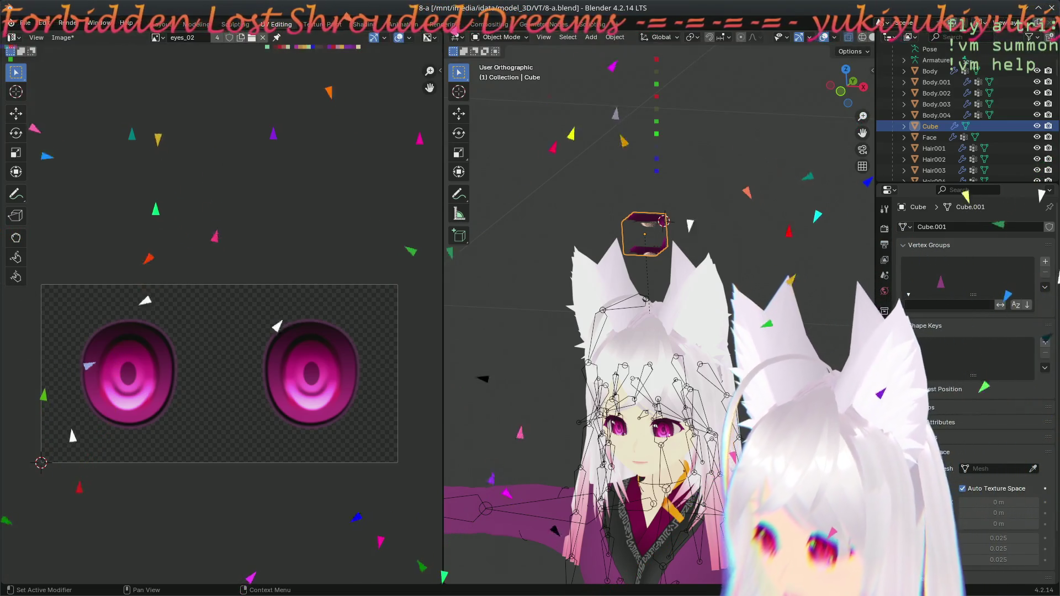
{"action": "left_click", "coordinate": [915, 451]}
{"action": "left_click", "coordinate": [908, 407]}
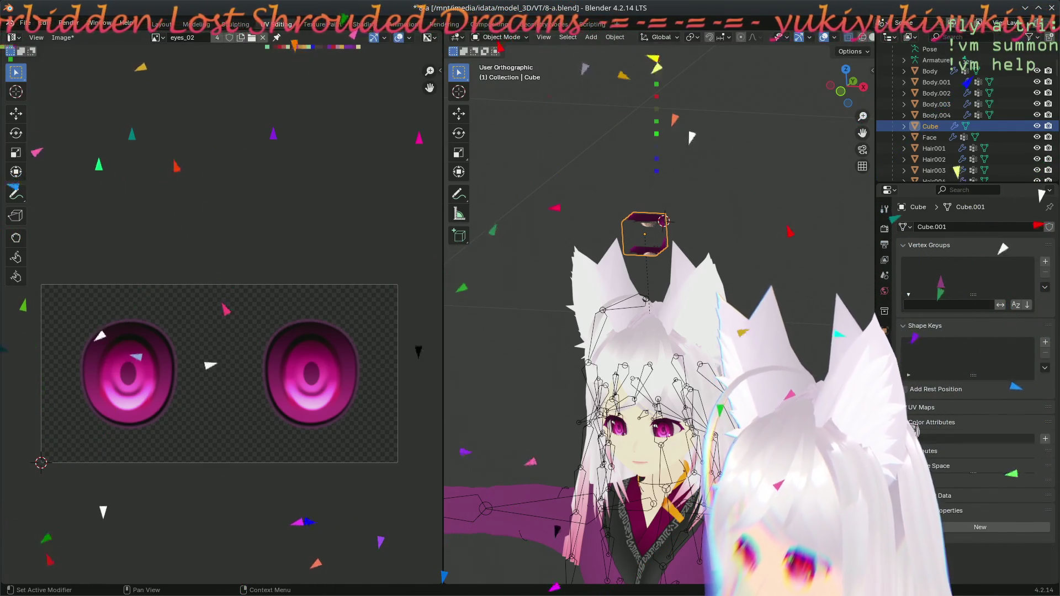
{"action": "left_click", "coordinate": [908, 408]}
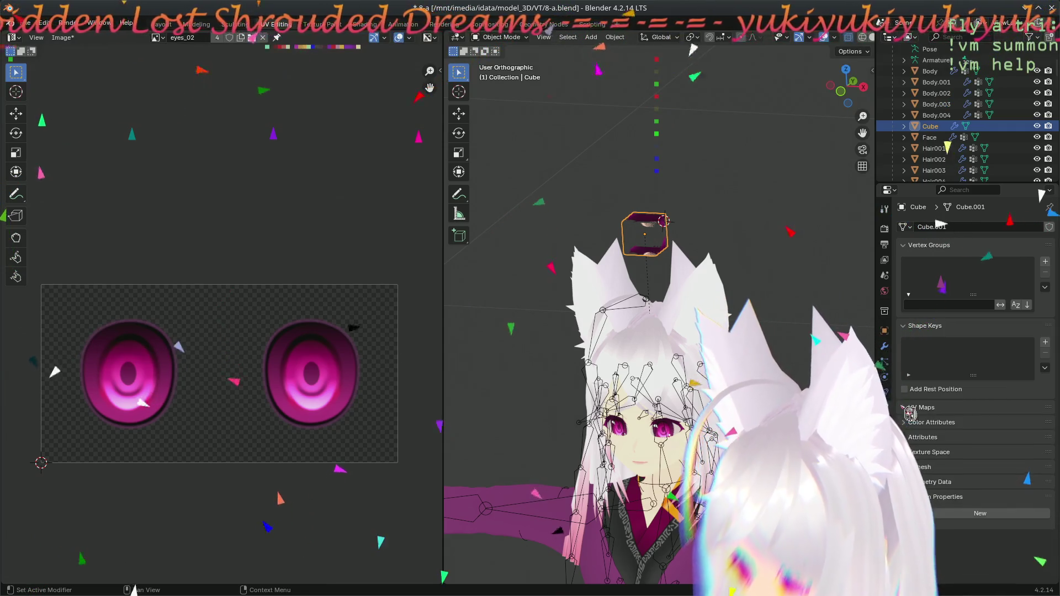
{"action": "left_click", "coordinate": [936, 115]}
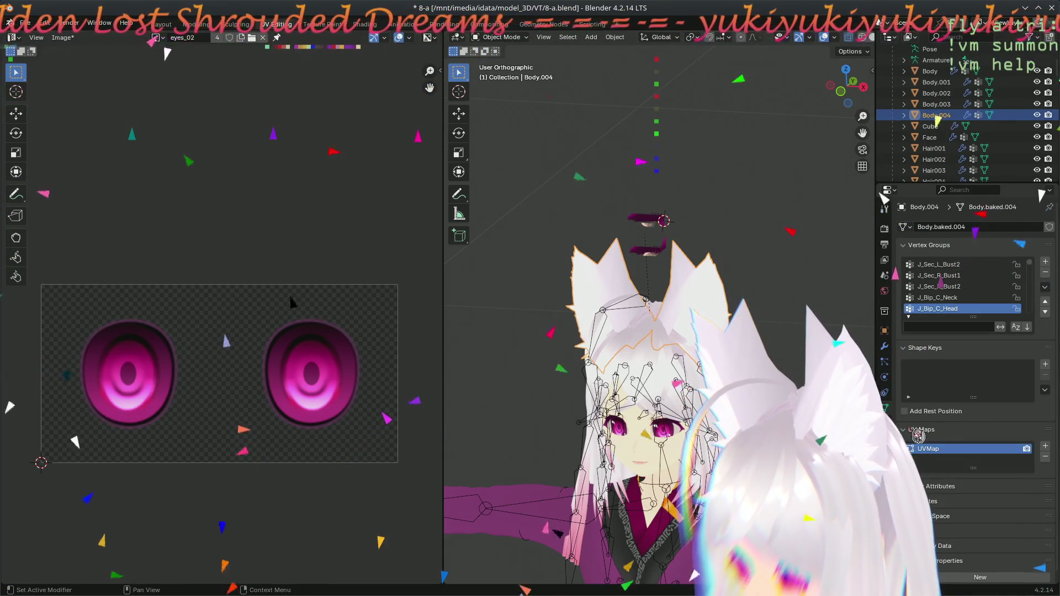
{"action": "left_click", "coordinate": [667, 258]}
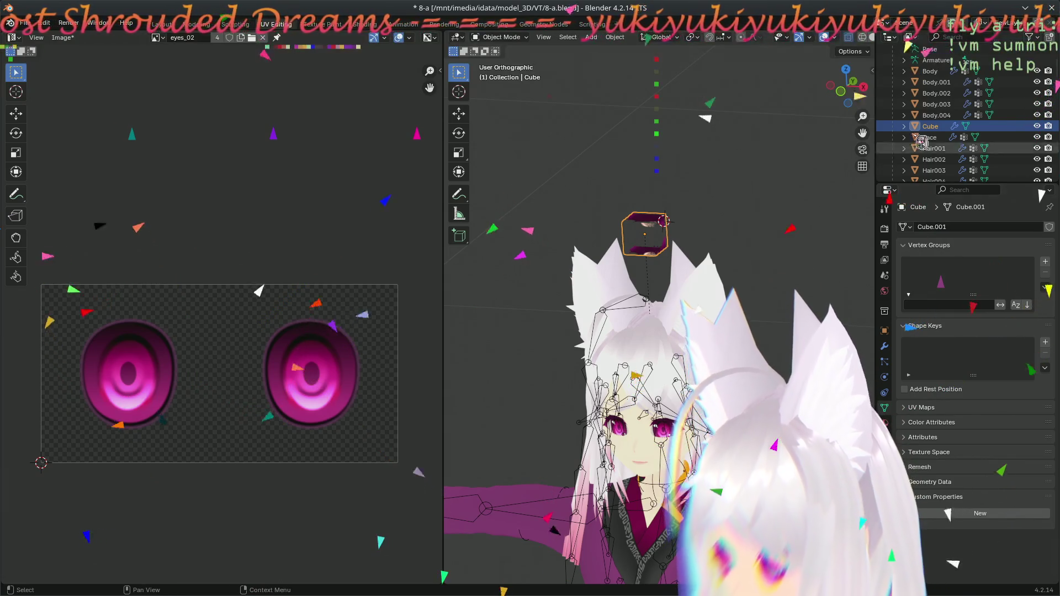
{"action": "right_click", "coordinate": [975, 76]}
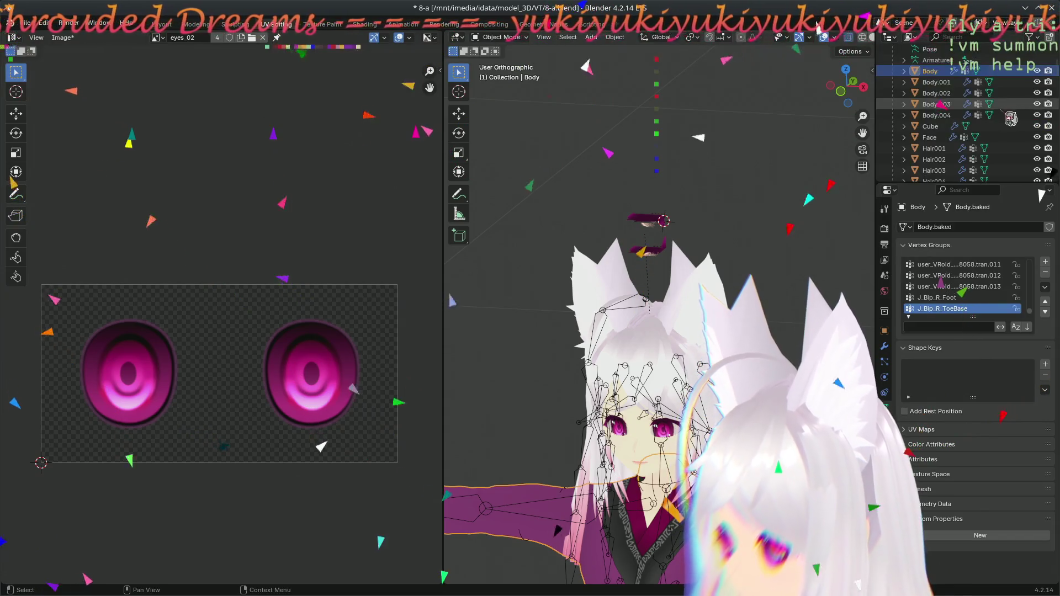
- Copy the Body.002 object to the clipboard from its Outliner context menu
{"action": "right_click", "coordinate": [977, 79]}
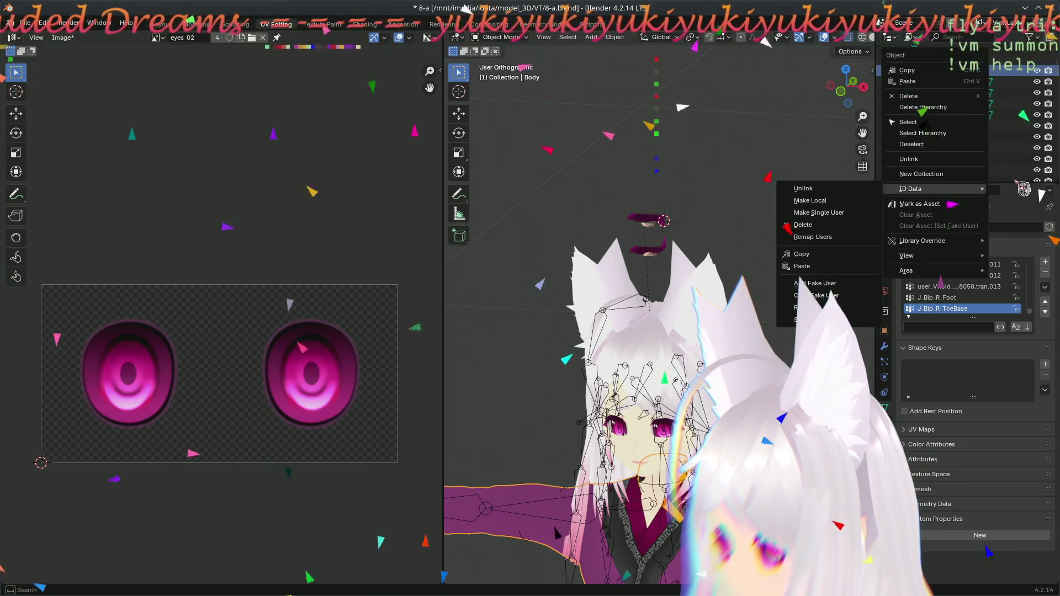
{"action": "mouse_move", "coordinate": [959, 245]}
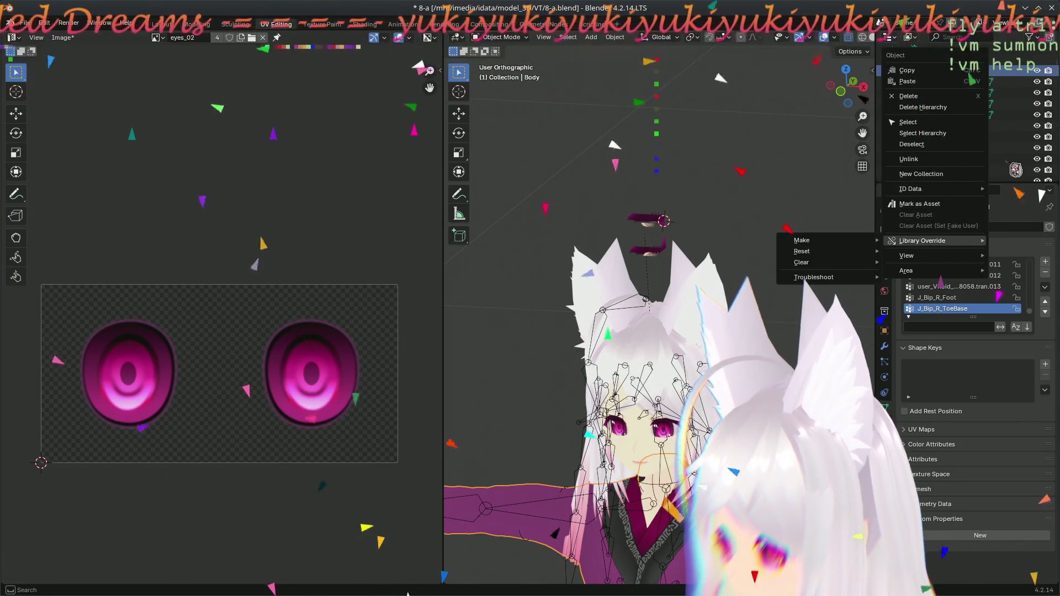
{"action": "left_click", "coordinate": [985, 117]}
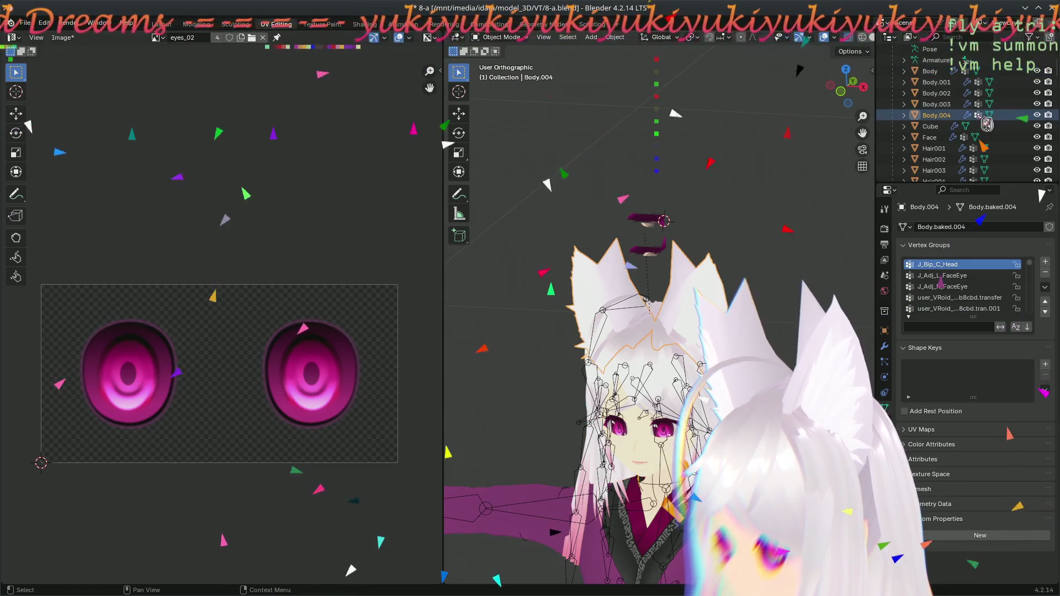
{"action": "left_click", "coordinate": [986, 95]}
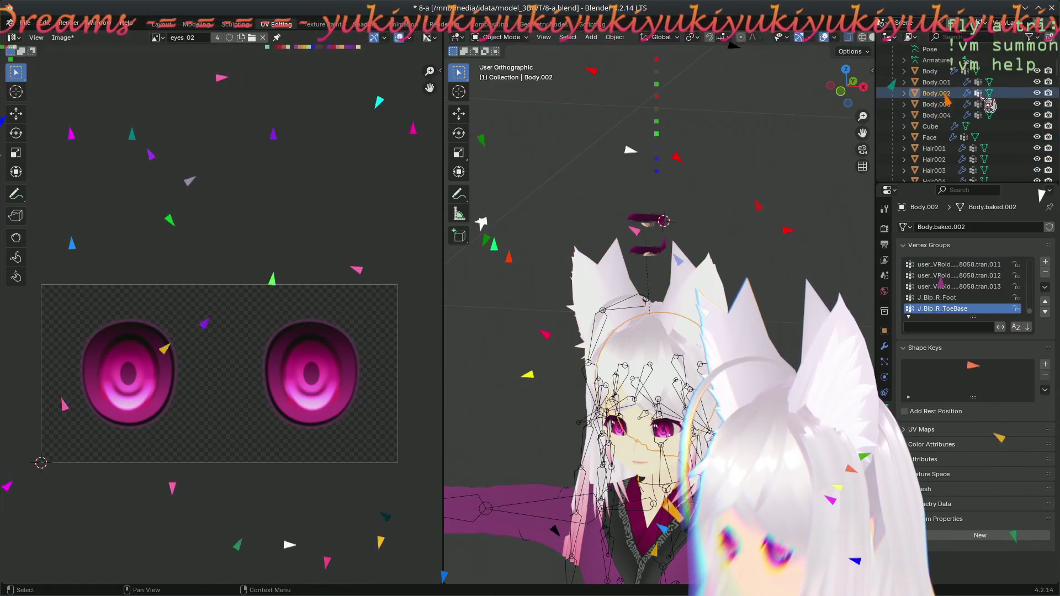
{"action": "right_click", "coordinate": [987, 95]}
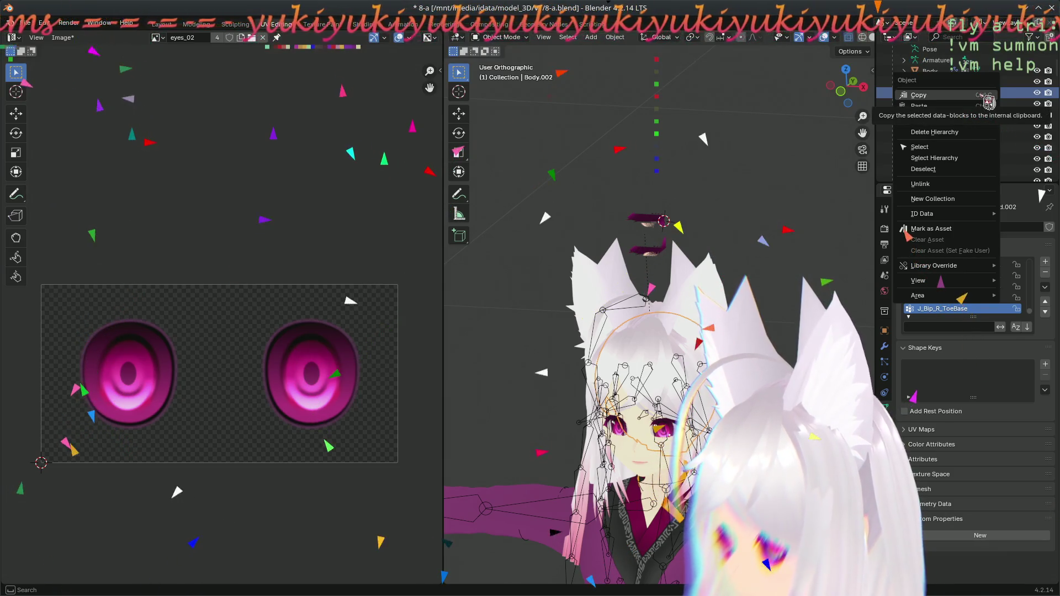
{"action": "left_click", "coordinate": [986, 97]}
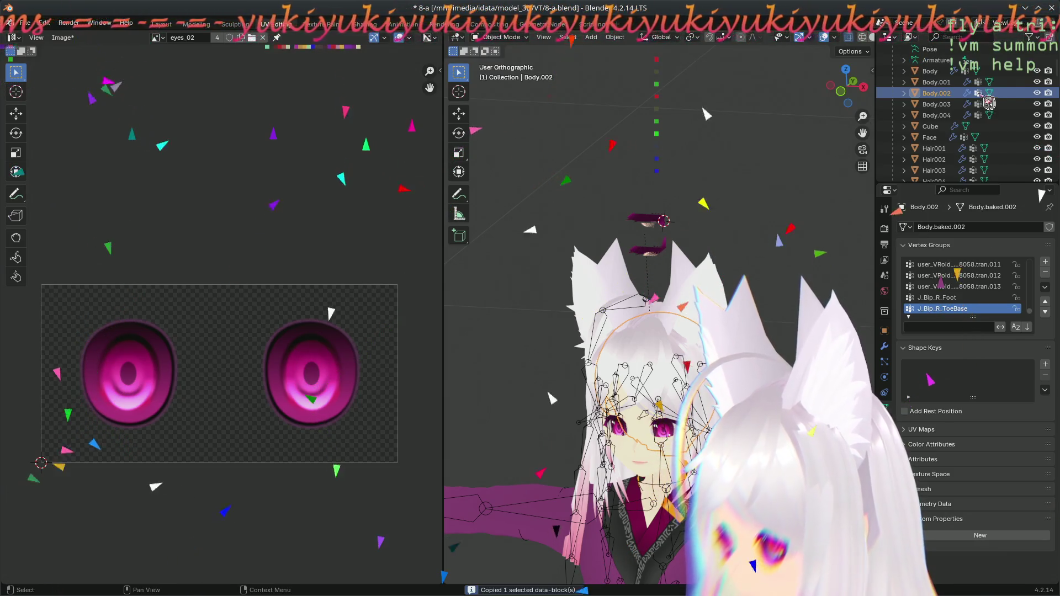
- Paste the copied data-blocks via the Cube's context menu, then make Body.004 active
{"action": "left_click", "coordinate": [942, 129]}
{"action": "right_click", "coordinate": [943, 129]}
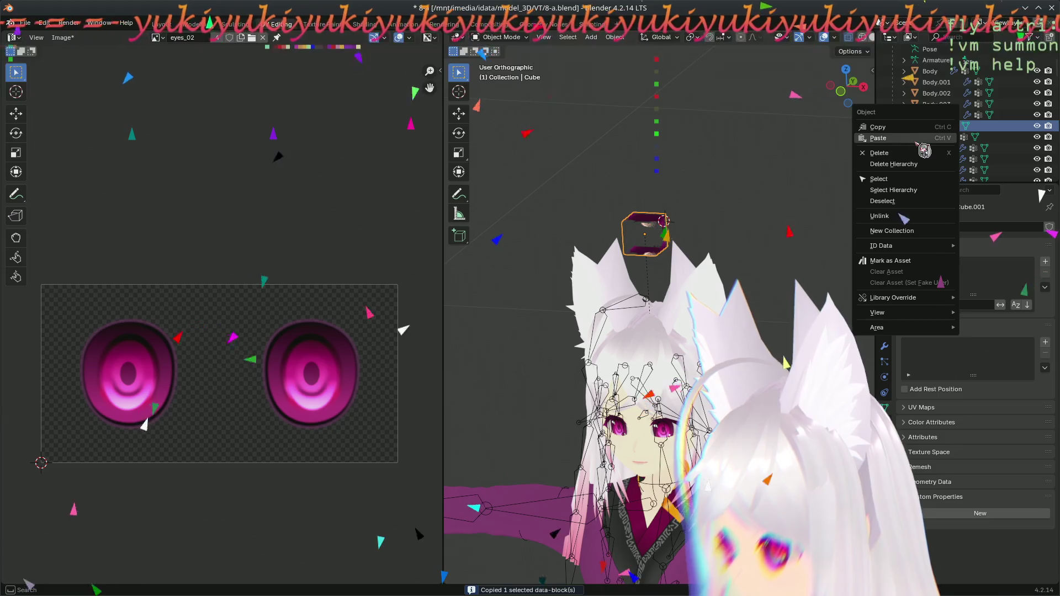
{"action": "left_click", "coordinate": [917, 139]}
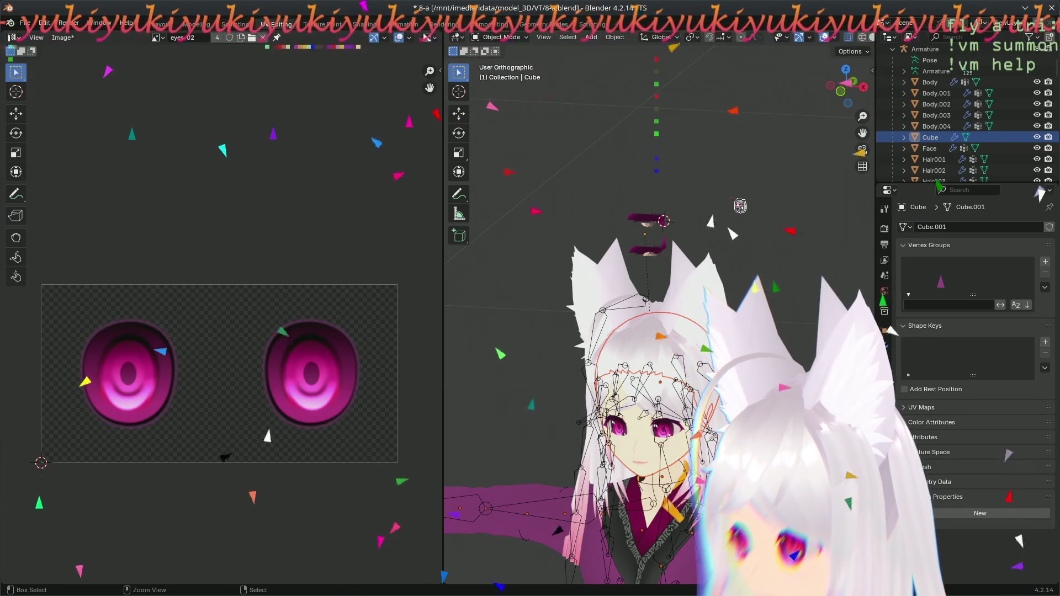
{"action": "left_click", "coordinate": [938, 136]}
{"action": "scroll", "coordinate": [941, 132], "scroll_direction": "down", "scroll_amount": 1}
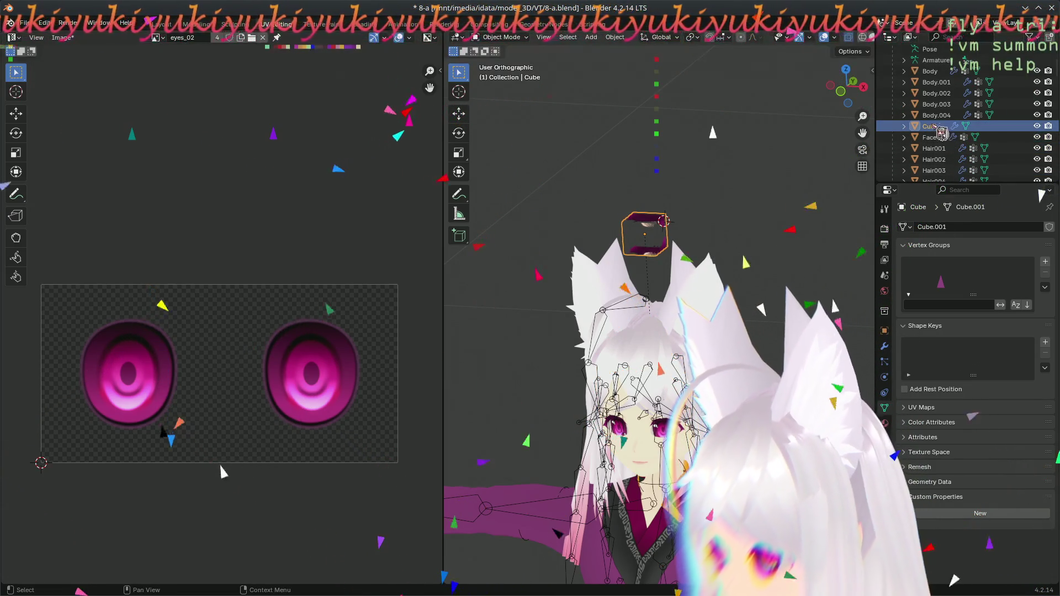
{"action": "left_click", "coordinate": [988, 123]}
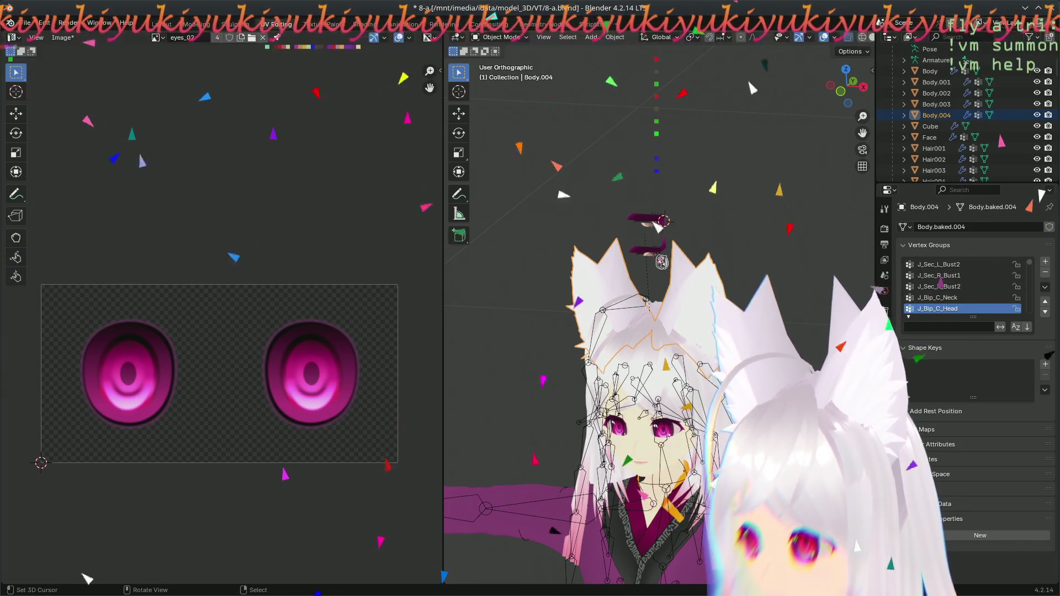
{"action": "left_click", "coordinate": [614, 37]}
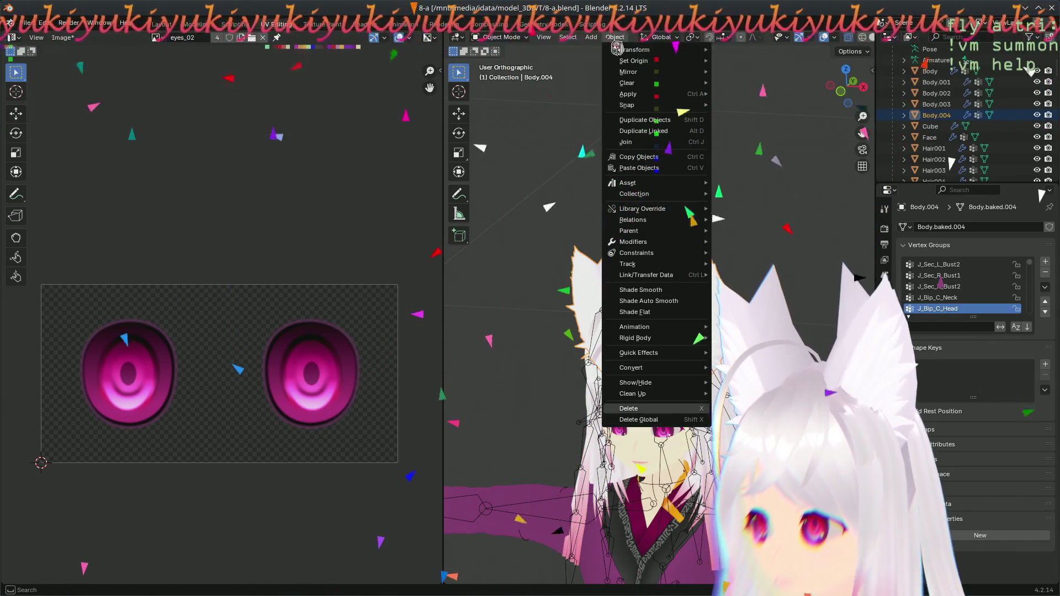
- Select the cube, then the Body.004 ears as active, and enter Edit Mode together
{"action": "key", "text": "Escape"}
{"action": "key", "text": "Tab"}
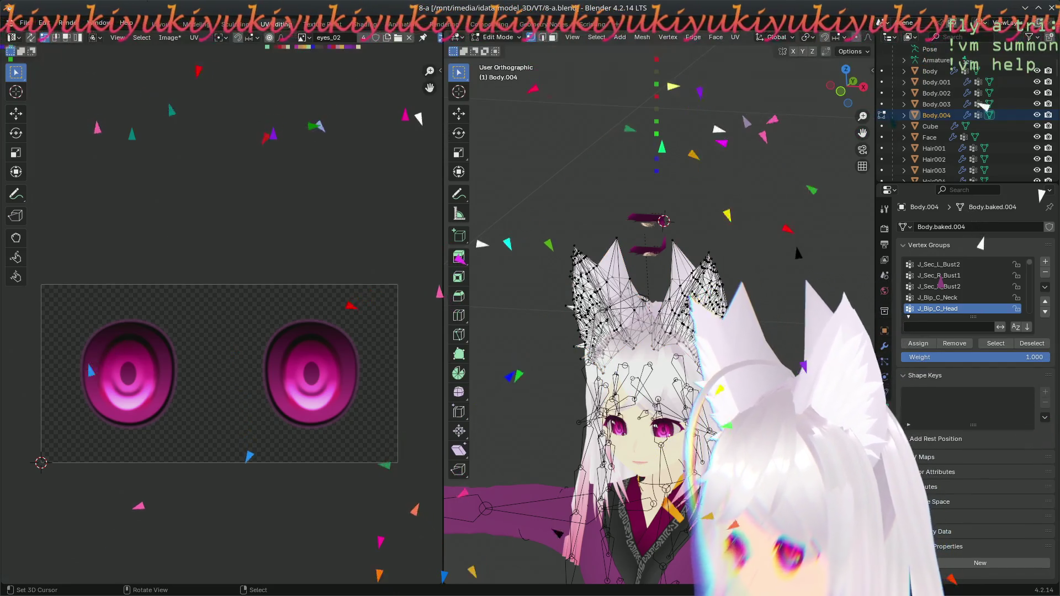
{"action": "key", "text": "a"}
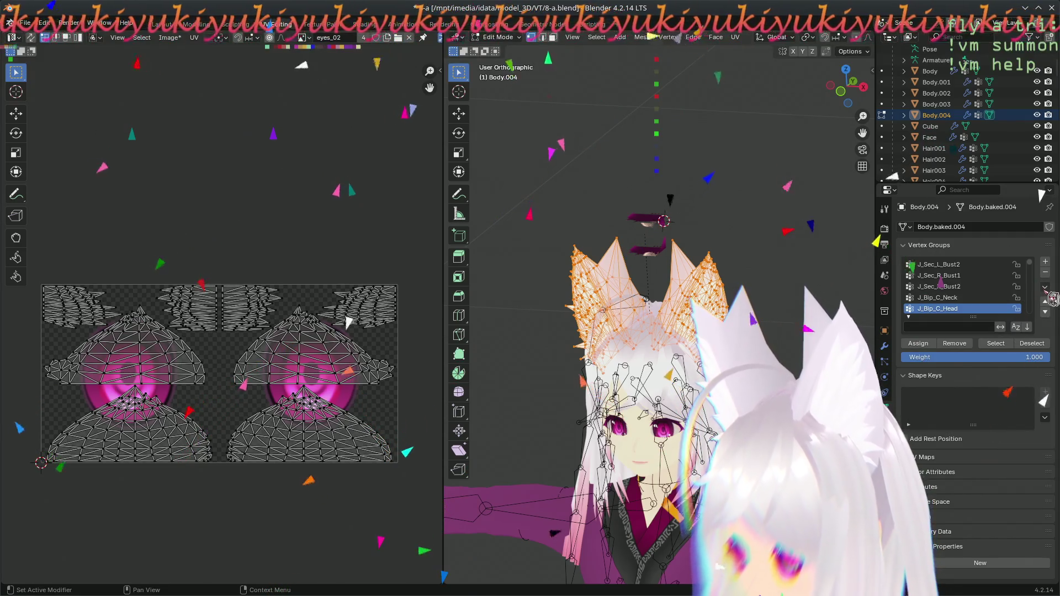
{"action": "key", "text": "Tab"}
{"action": "right_click", "coordinate": [661, 256]}
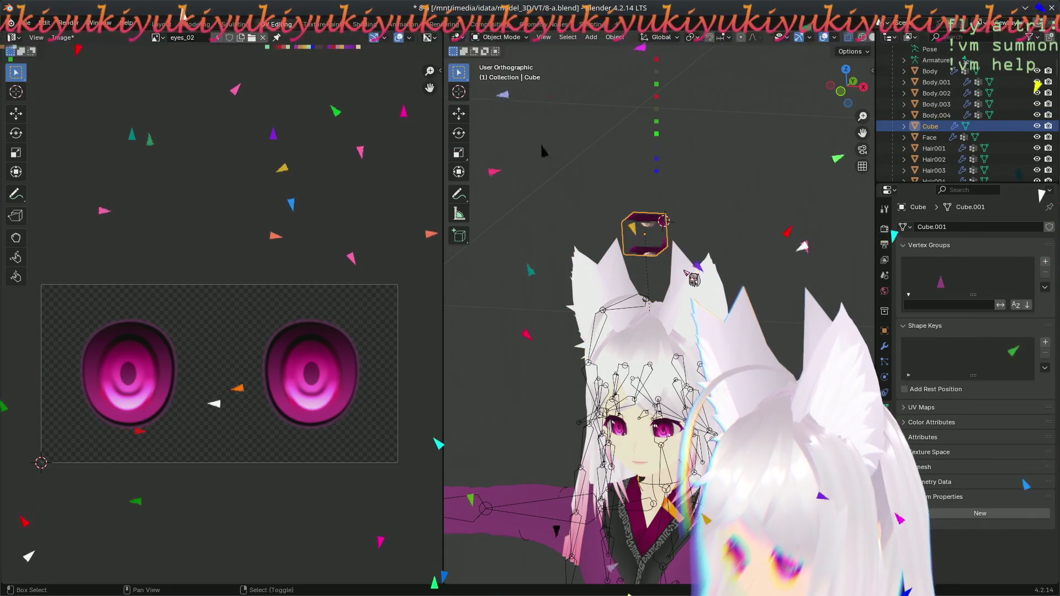
{"action": "right_click", "coordinate": [694, 279], "text": "shift"}
{"action": "key", "text": "Tab"}
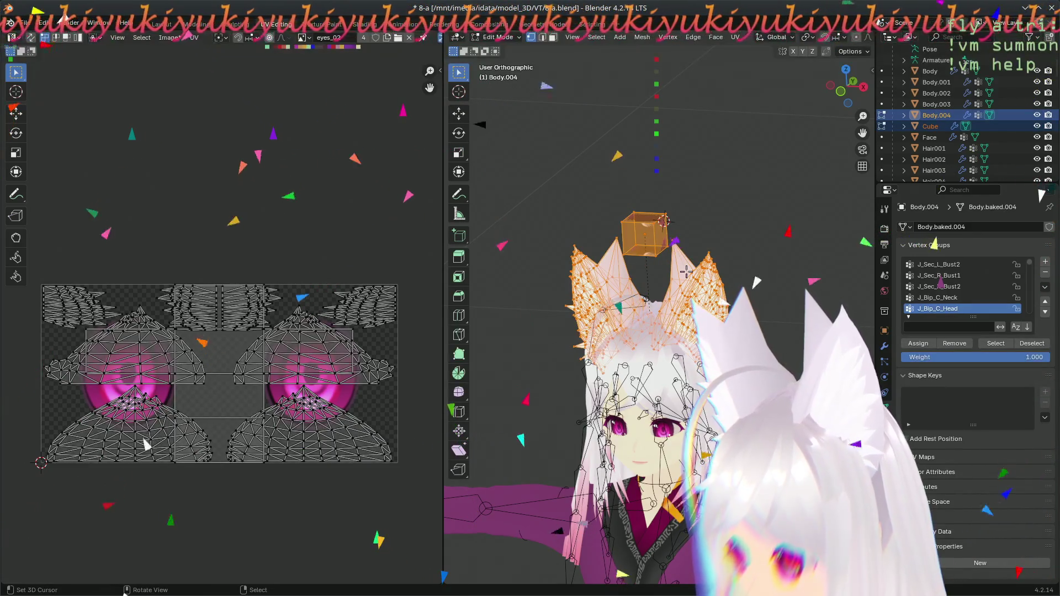
{"action": "left_click", "coordinate": [1046, 288]}
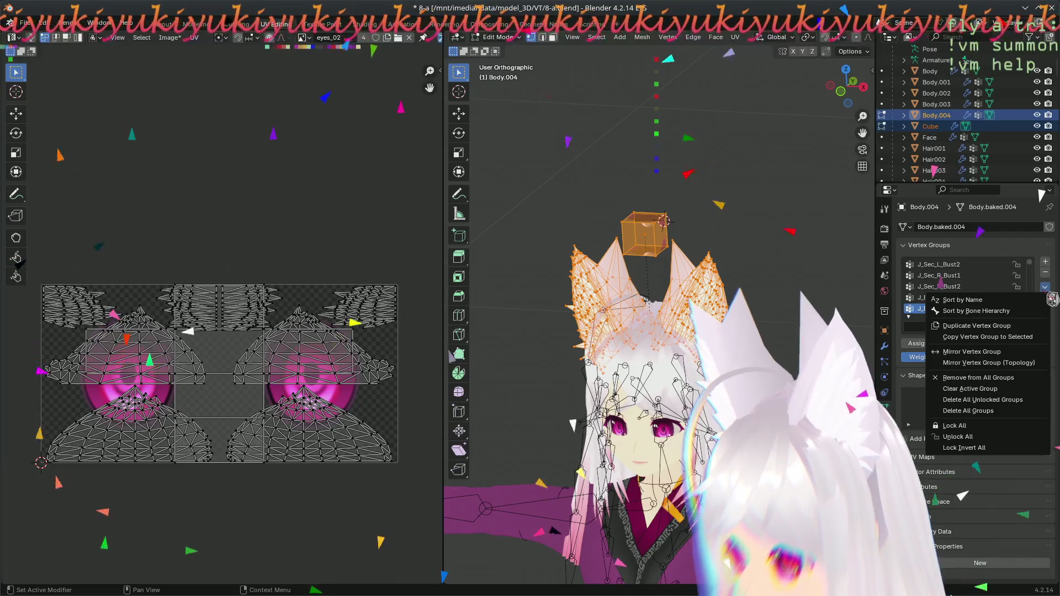
- Box-select the cube's vertices, run Copy Vertex Group to Selected, and return to Object Mode
{"action": "key", "text": "alt+a"}
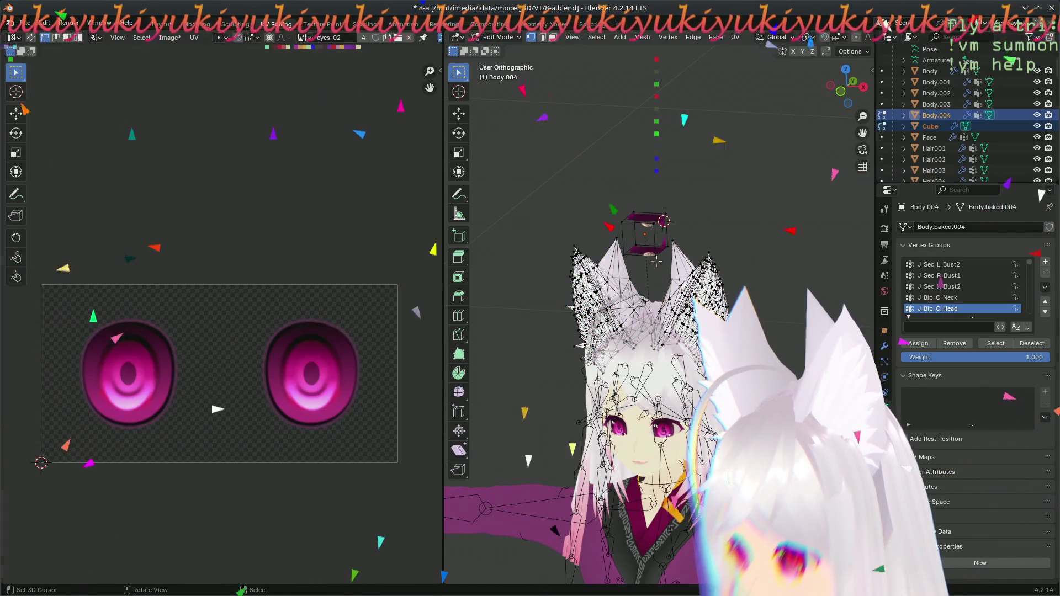
{"action": "key", "text": "KP_1"}
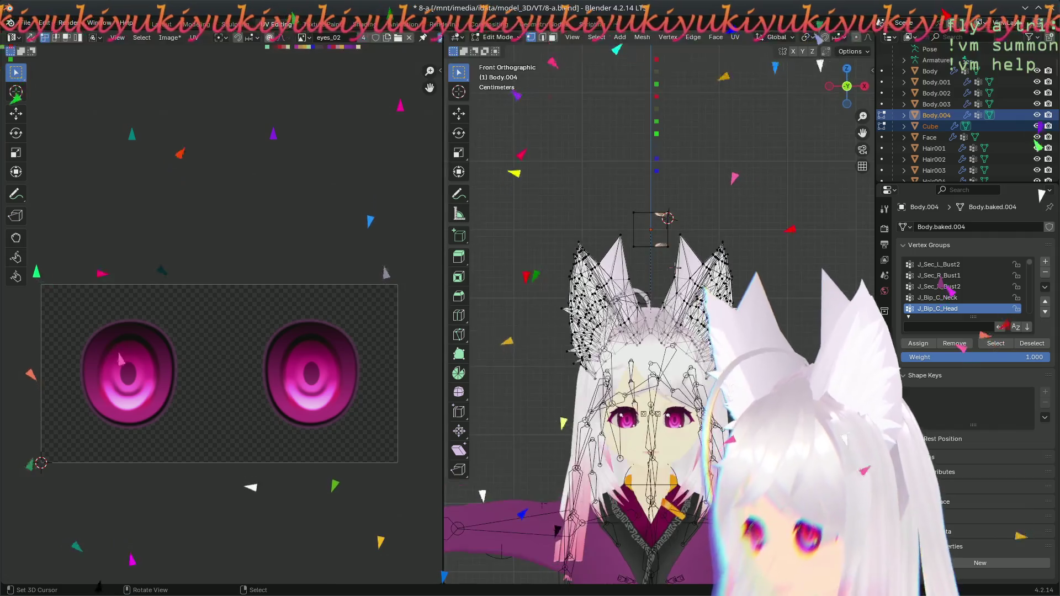
{"action": "scroll", "coordinate": [660, 315], "scroll_direction": "up", "scroll_amount": 4}
{"action": "key", "text": "b"}
{"action": "left_click_drag", "start_coordinate": [601, 93], "coordinate": [678, 190]}
{"action": "middle_click_drag", "start_coordinate": [679, 190], "coordinate": [662, 185]}
{"action": "left_click", "coordinate": [1044, 287]}
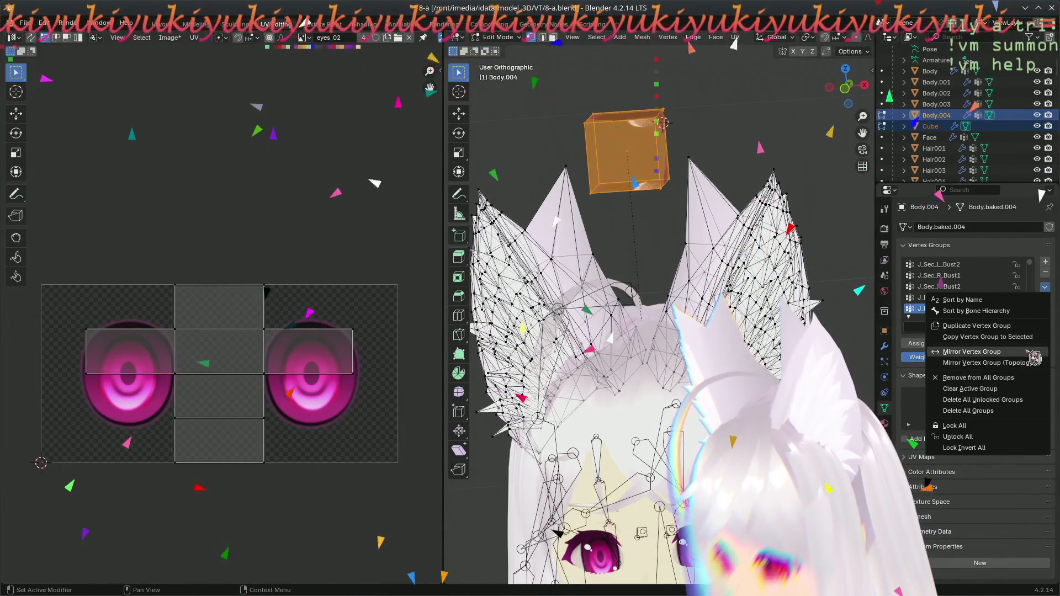
{"action": "left_click", "coordinate": [1007, 337]}
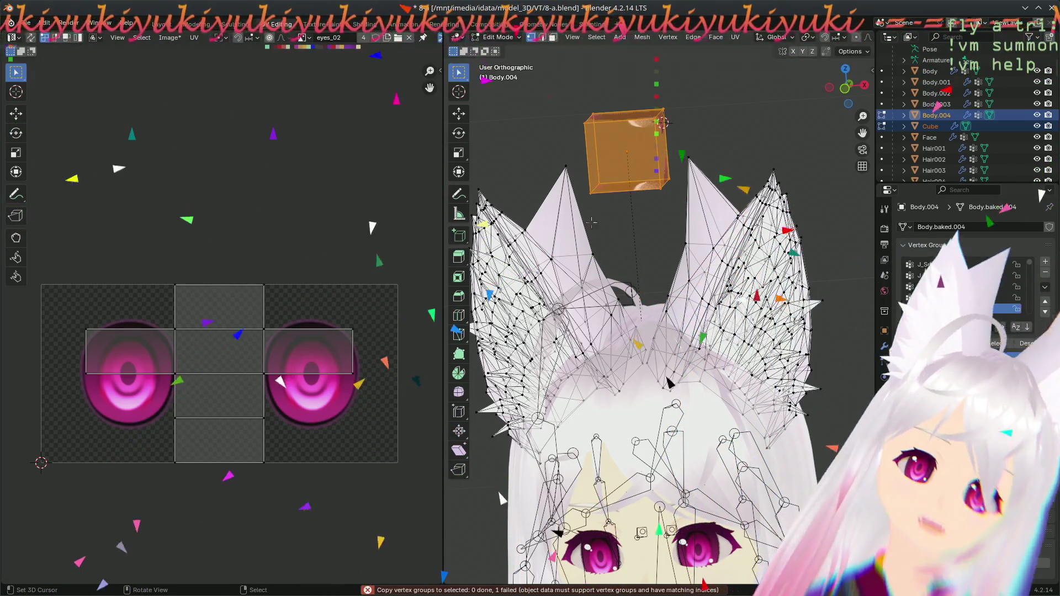
{"action": "key", "text": "Tab"}
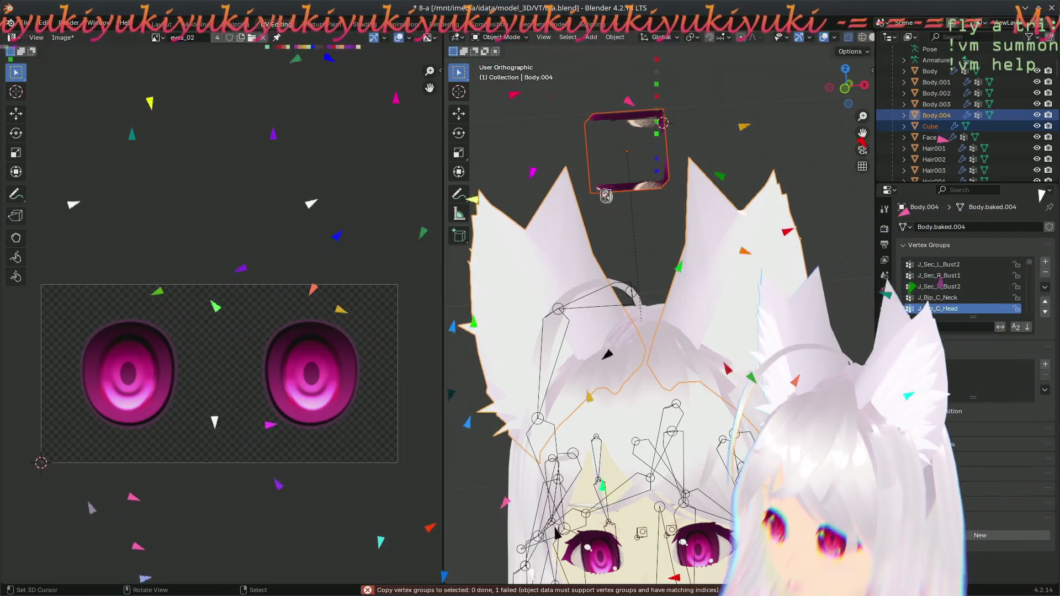
{"action": "left_click", "coordinate": [605, 196]}
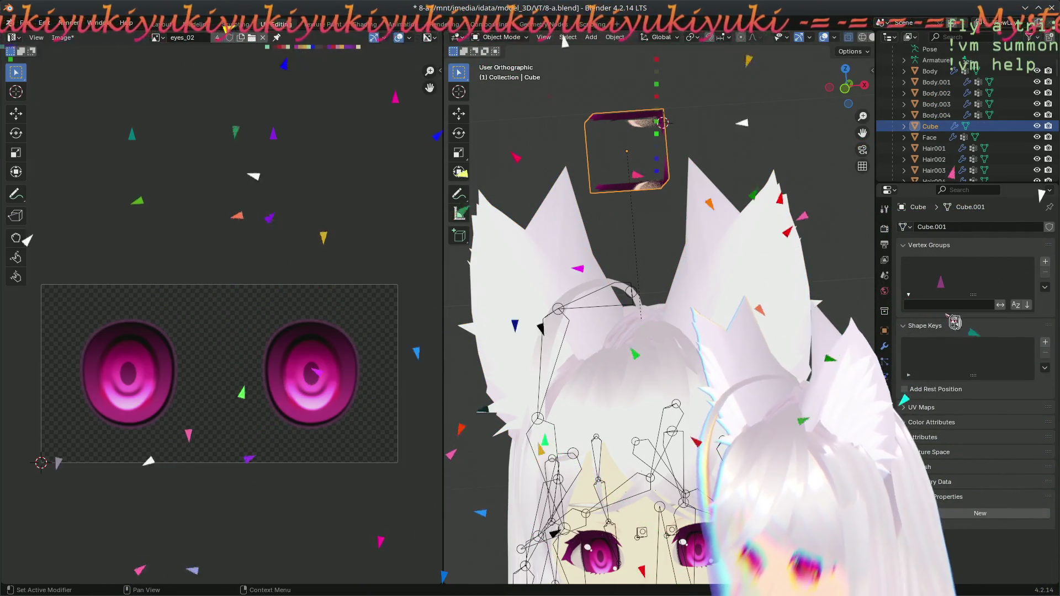
{"action": "left_click", "coordinate": [885, 346]}
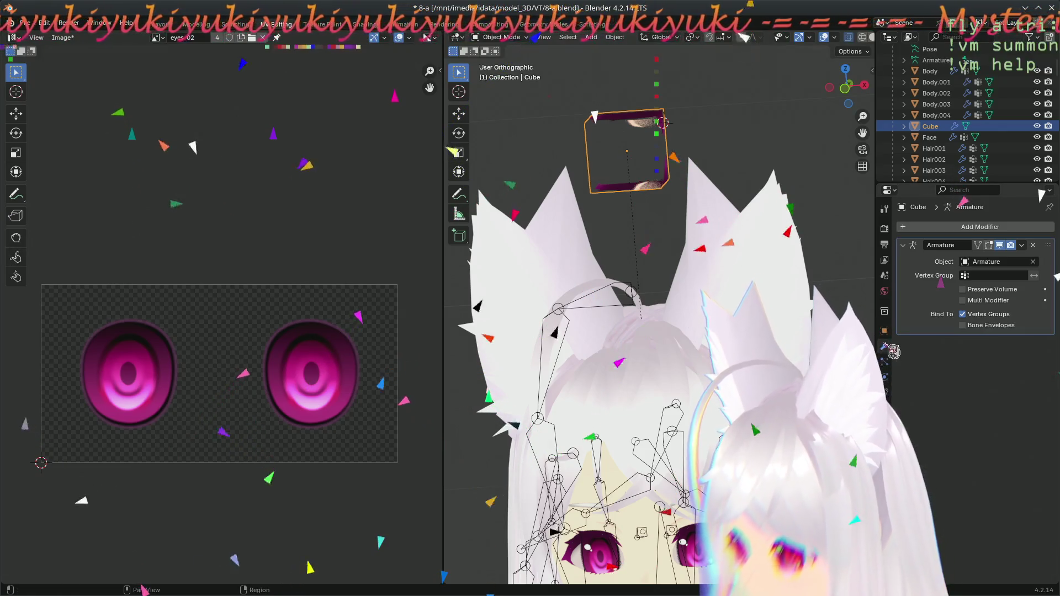
- Check the Armature modifier's vertex group field, which lists no groups
{"action": "left_click", "coordinate": [993, 275]}
{"action": "key", "text": "Return"}
{"action": "left_click", "coordinate": [994, 275]}
{"action": "key", "text": "Escape"}
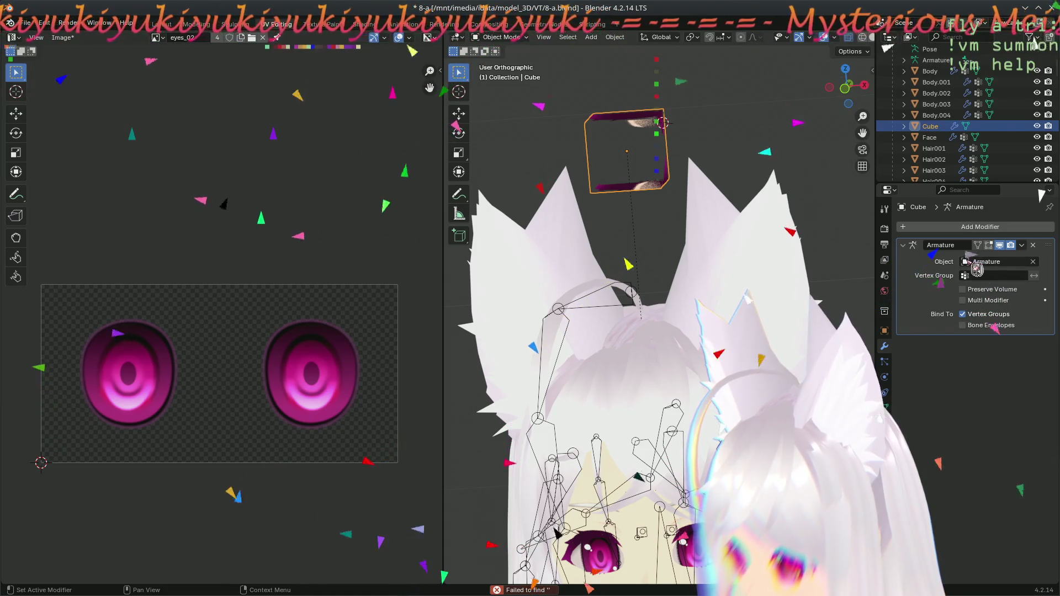
- Set the Cube's rotation mode to Quaternion (WXYZ), comparing its transform with Body.004
{"action": "left_click", "coordinate": [885, 331]}
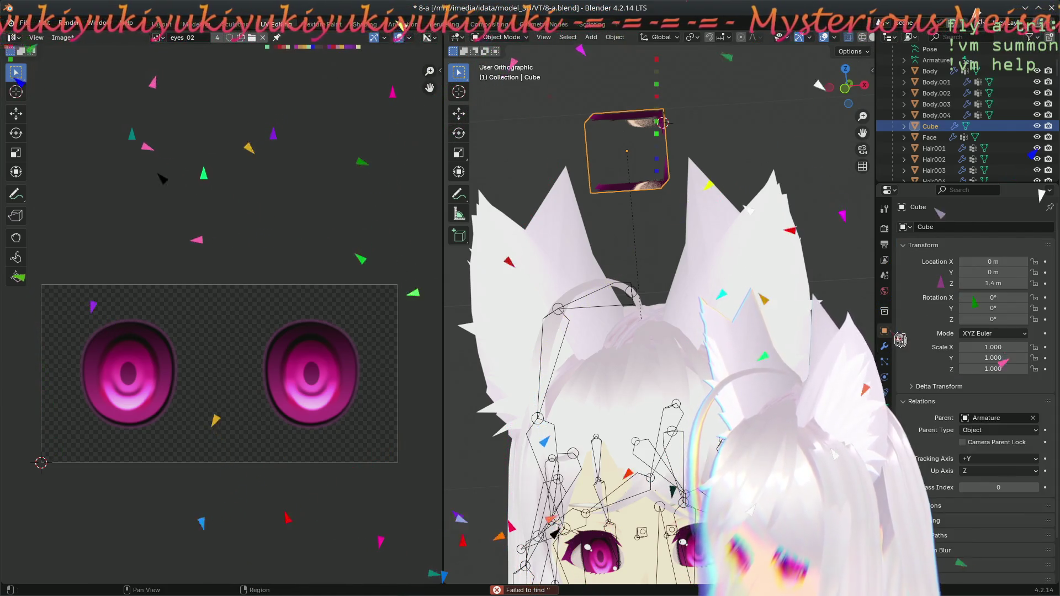
{"action": "scroll", "coordinate": [905, 370], "scroll_direction": "down", "scroll_amount": 2}
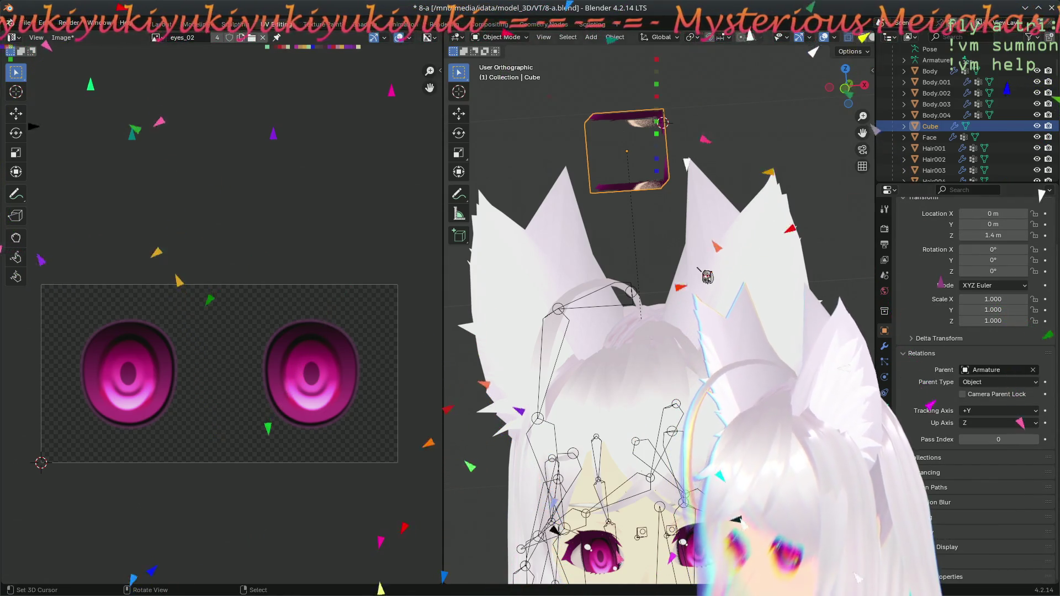
{"action": "key", "text": "Up"}
{"action": "key", "text": "Down"}
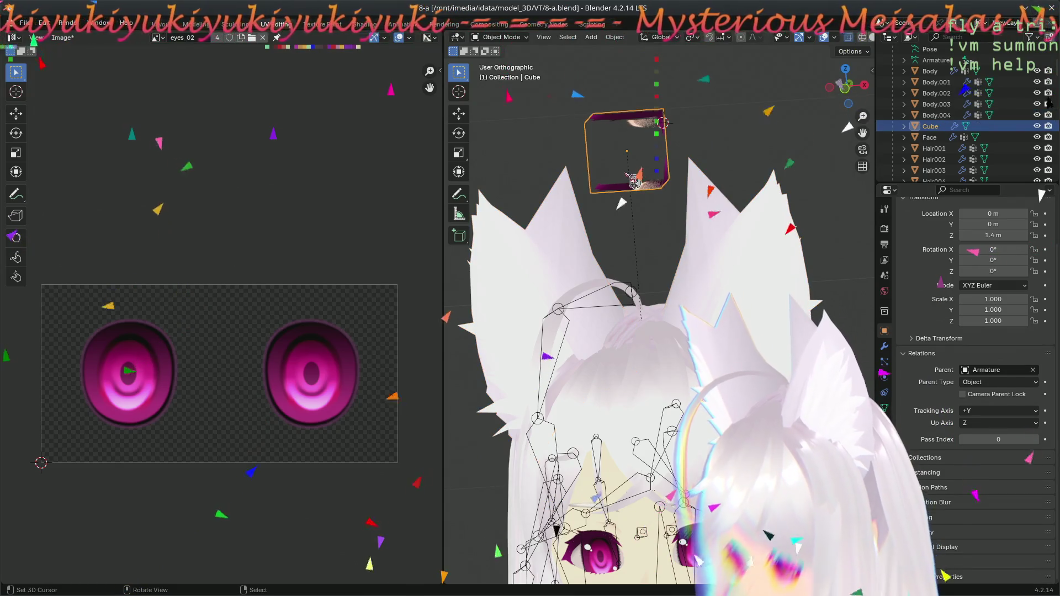
{"action": "key", "text": "Up"}
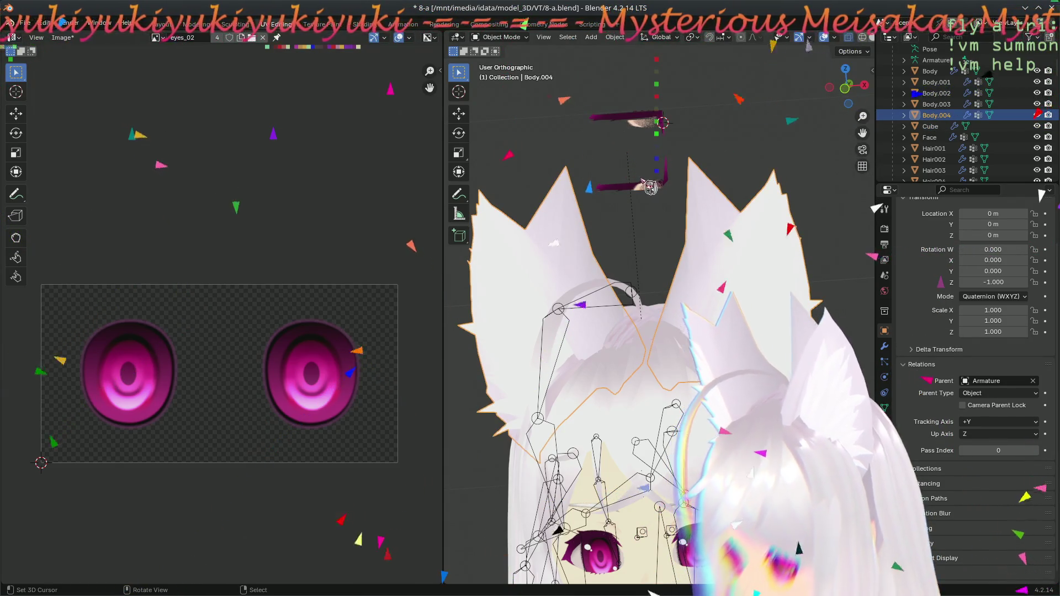
{"action": "key", "text": "Down"}
{"action": "left_click", "coordinate": [1004, 286]}
{"action": "left_click", "coordinate": [1003, 299]}
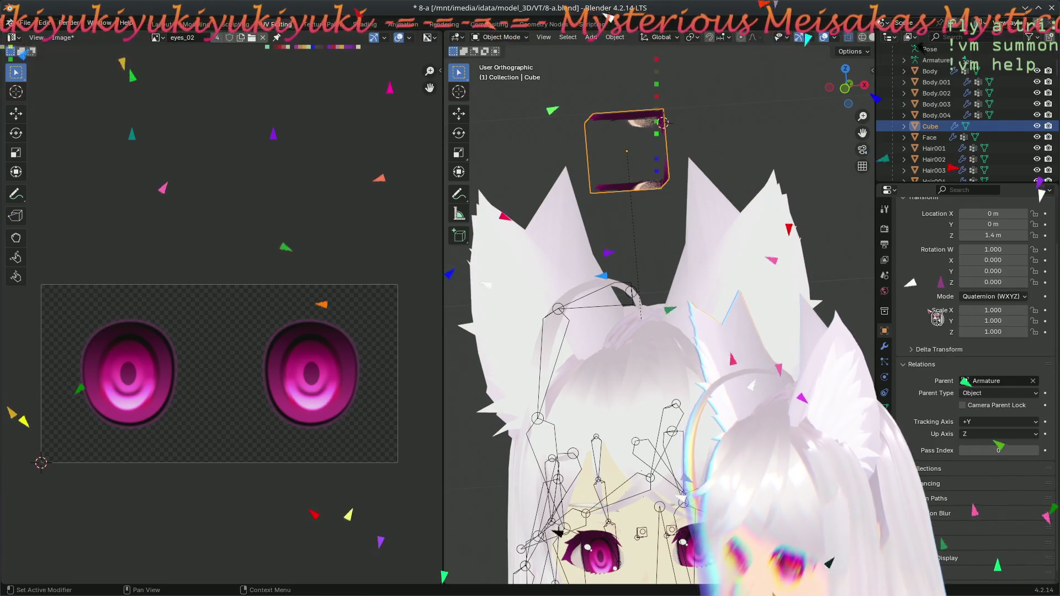
{"action": "key", "text": "Up"}
{"action": "key", "text": "Down"}
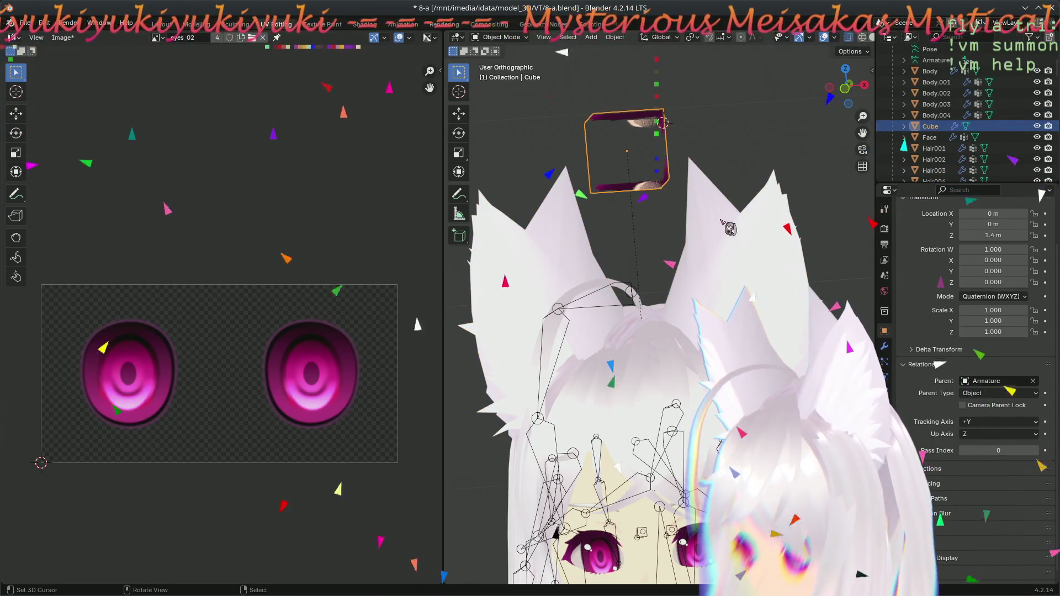
- Compare the Cube with the ear mesh, then review its modifiers, particles, constraints and mesh data
{"action": "left_click", "coordinate": [776, 303]}
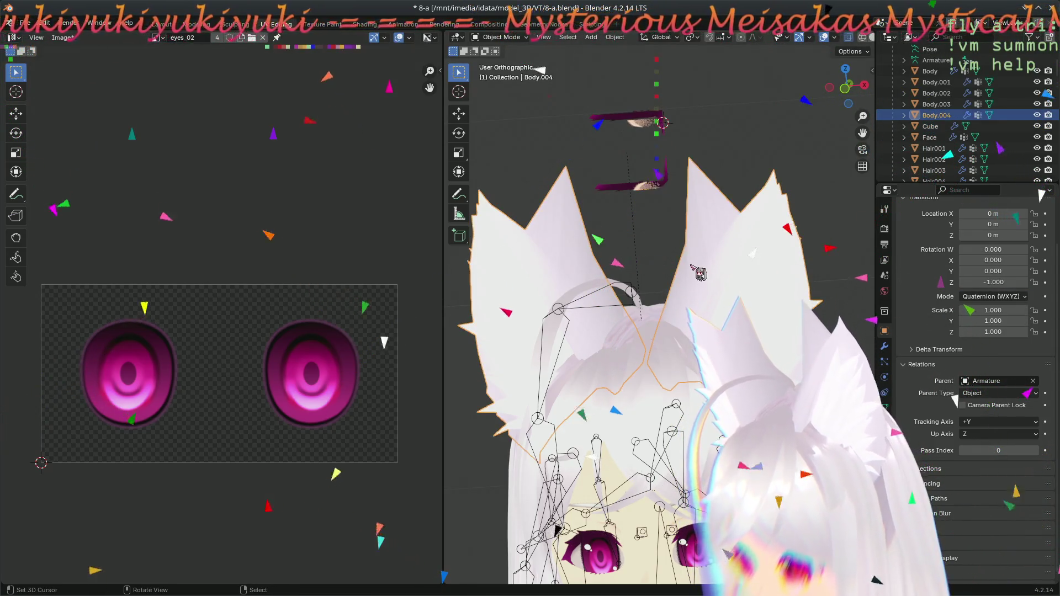
{"action": "left_click", "coordinate": [656, 191]}
{"action": "scroll", "coordinate": [994, 500], "scroll_direction": "down", "scroll_amount": 1}
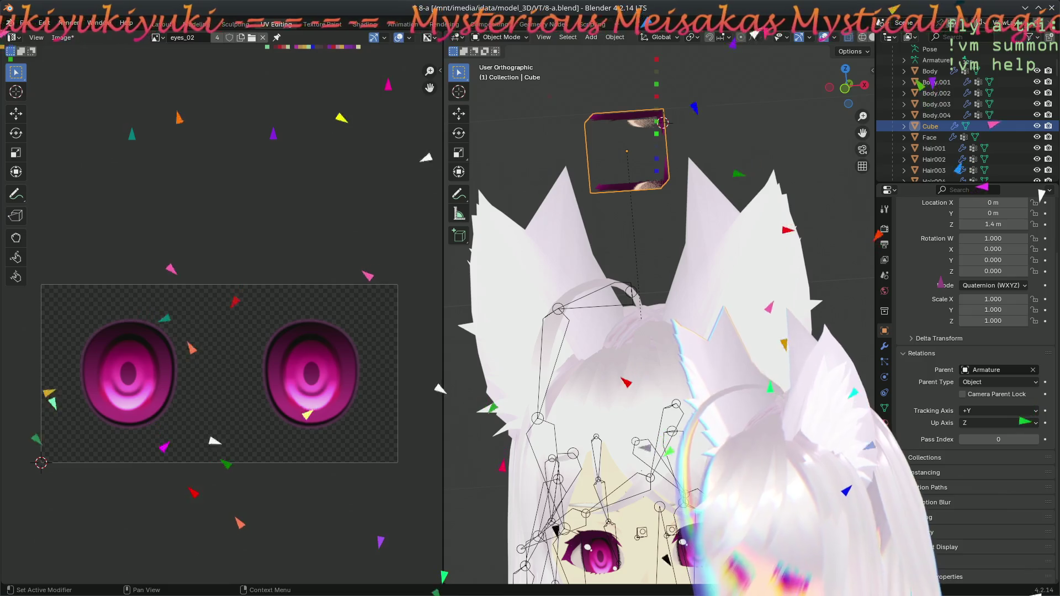
{"action": "scroll", "coordinate": [916, 489], "scroll_direction": "up", "scroll_amount": 5}
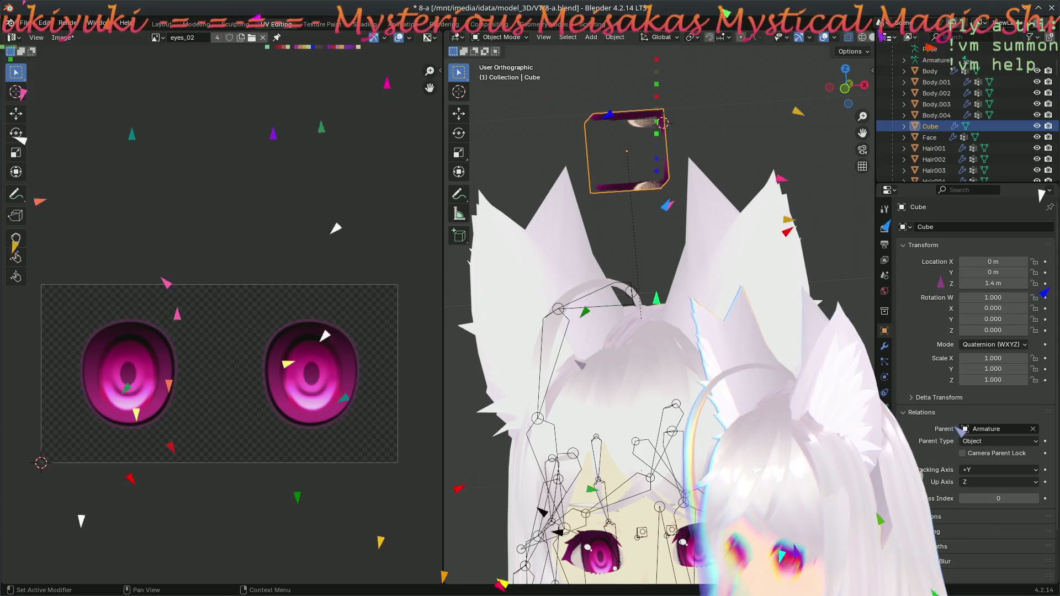
{"action": "scroll", "coordinate": [960, 430], "scroll_direction": "down", "scroll_amount": 5}
{"action": "left_click", "coordinate": [711, 265]}
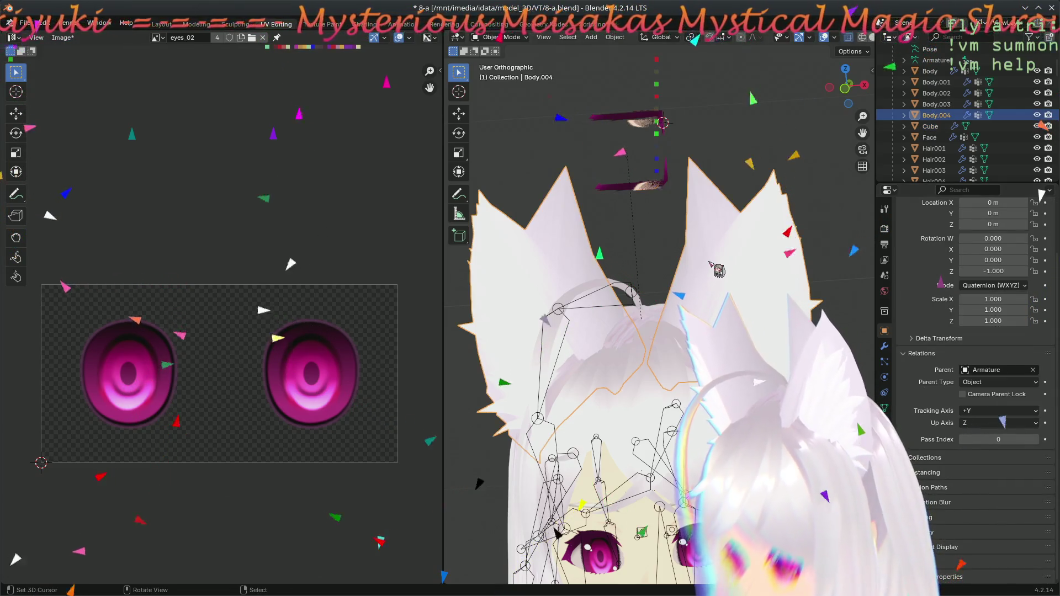
{"action": "left_click", "coordinate": [657, 191]}
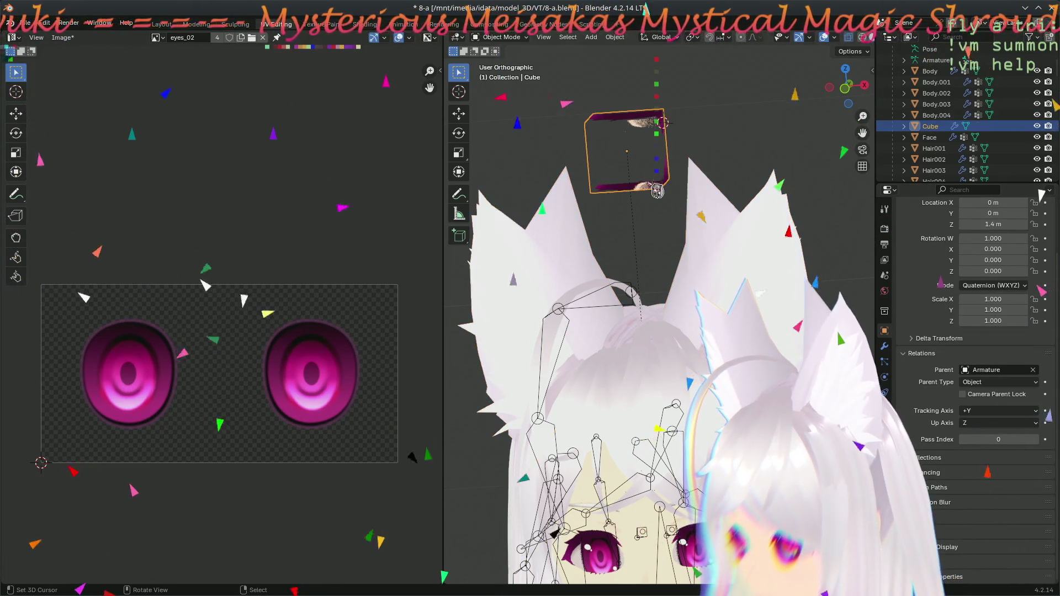
{"action": "left_click", "coordinate": [885, 346]}
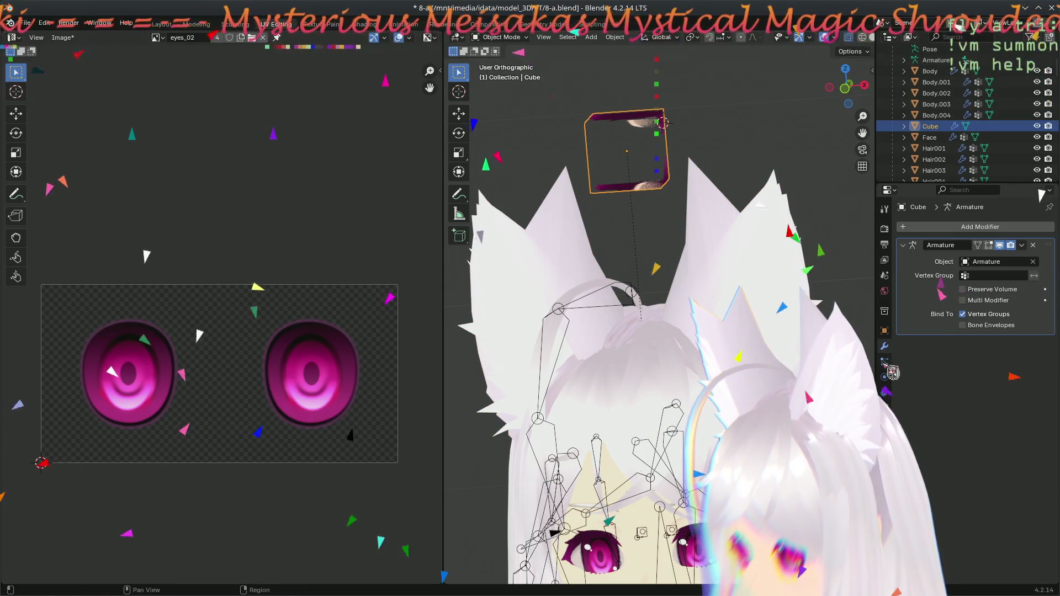
{"action": "left_click", "coordinate": [886, 363]}
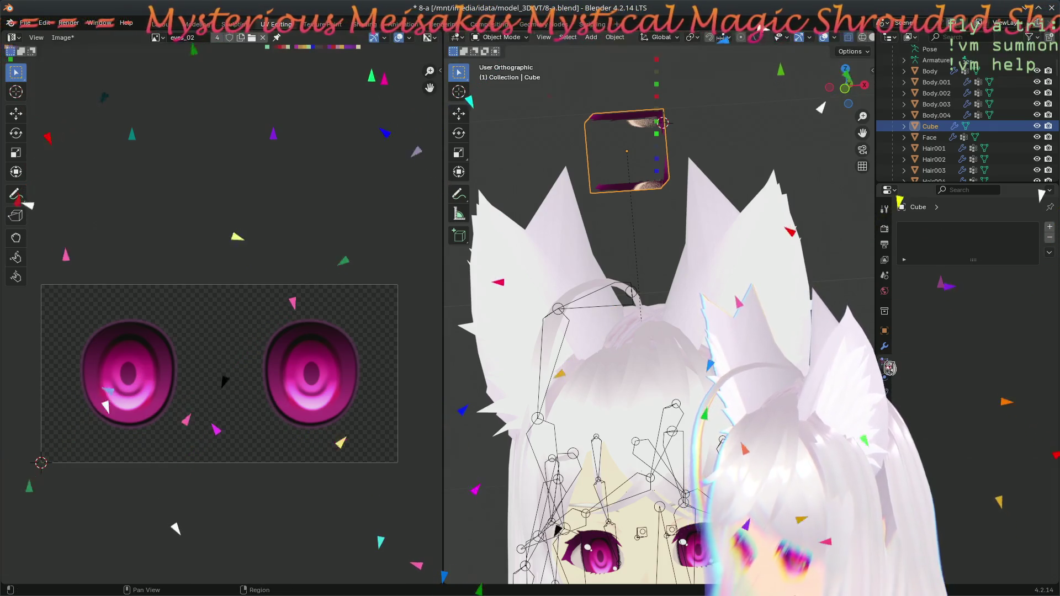
{"action": "left_click", "coordinate": [890, 394]}
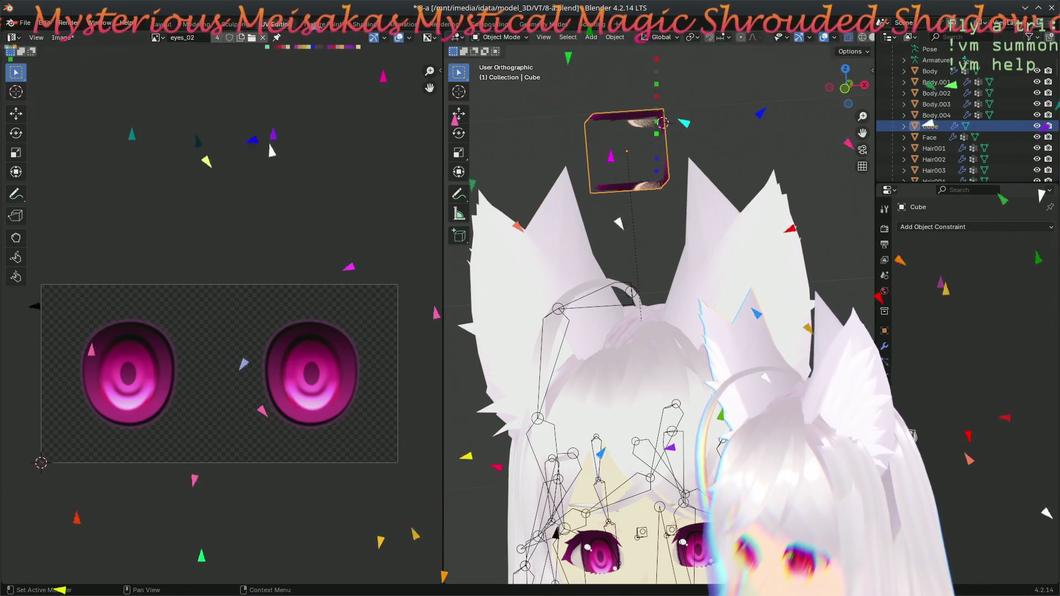
{"action": "left_click", "coordinate": [884, 408]}
- Add a vertex group named Root to the Cube and save the blend file
{"action": "left_click", "coordinate": [709, 301]}
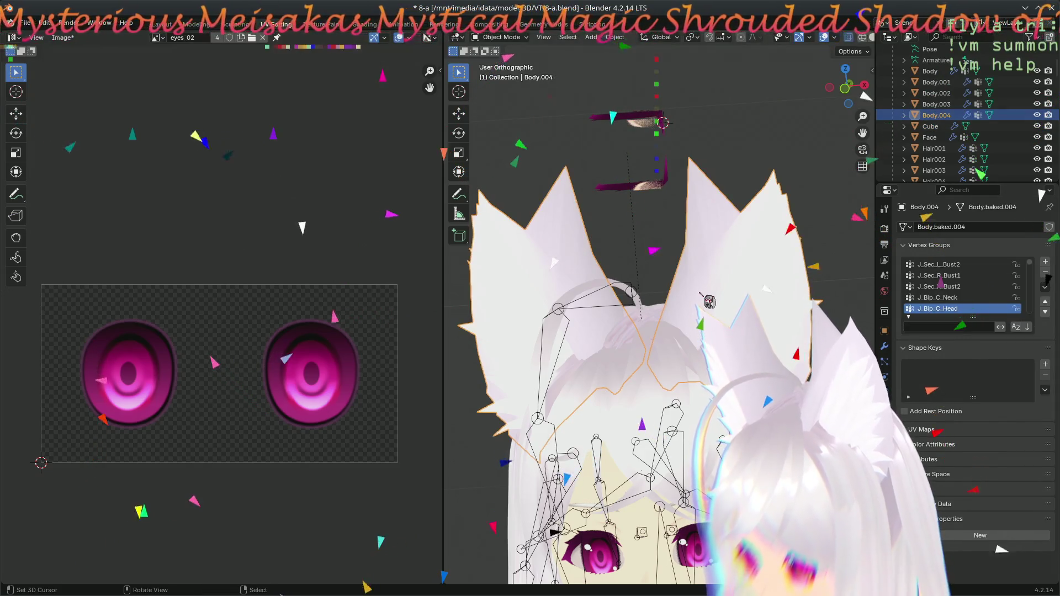
{"action": "left_click", "coordinate": [650, 195]}
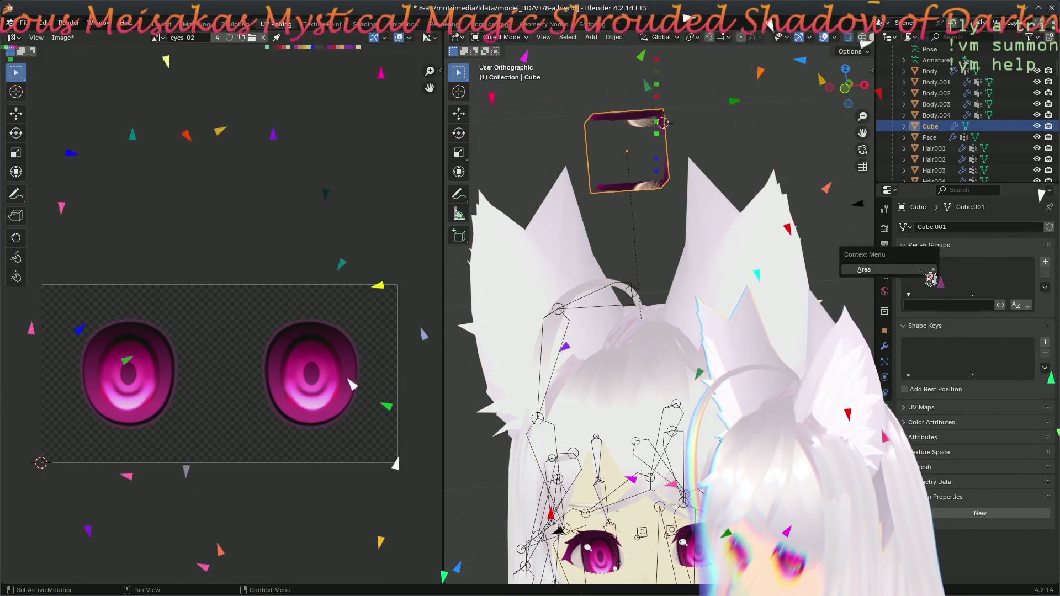
{"action": "left_click", "coordinate": [1045, 262]}
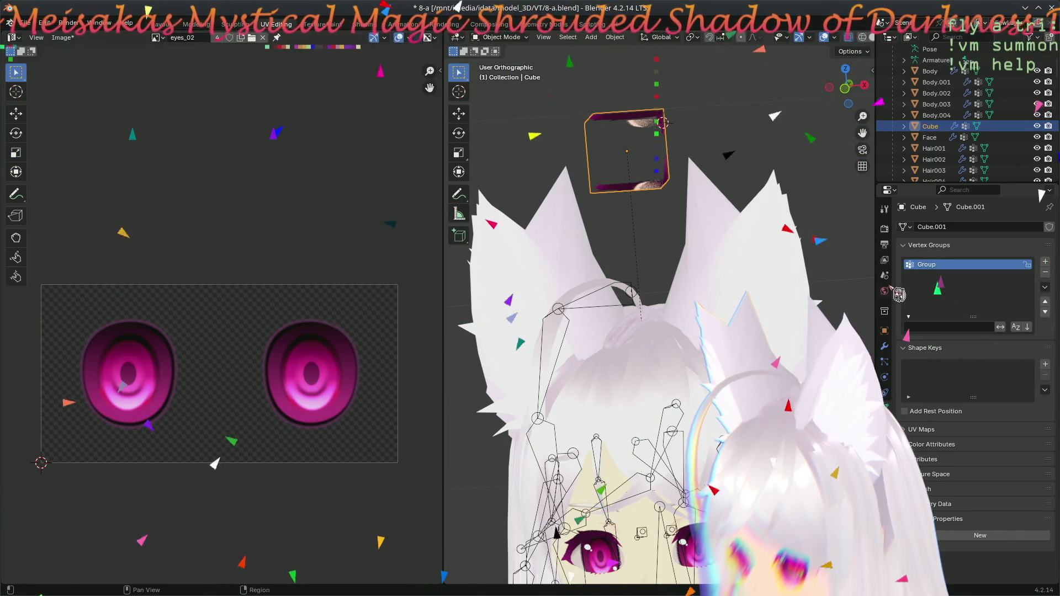
{"action": "double_click", "coordinate": [932, 265]}
{"action": "type", "text": "Root"}
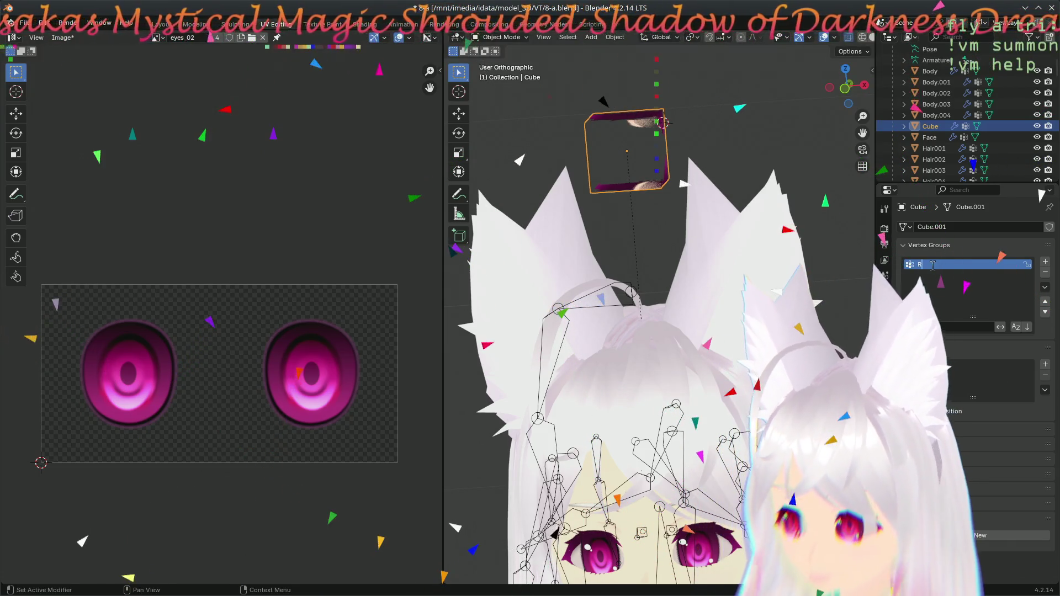
{"action": "key", "text": "Return"}
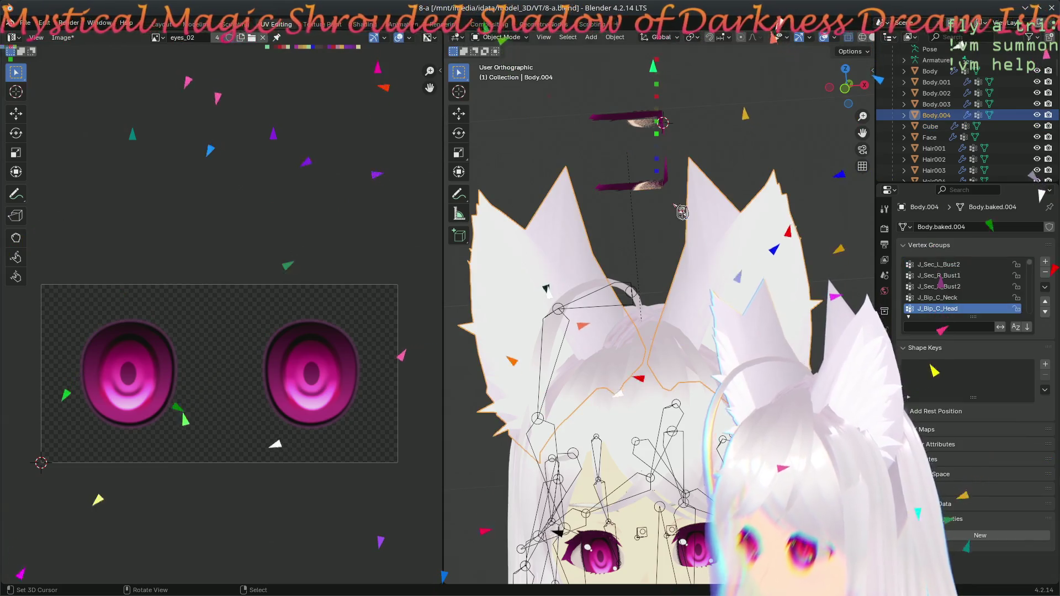
{"action": "left_click", "coordinate": [691, 236]}
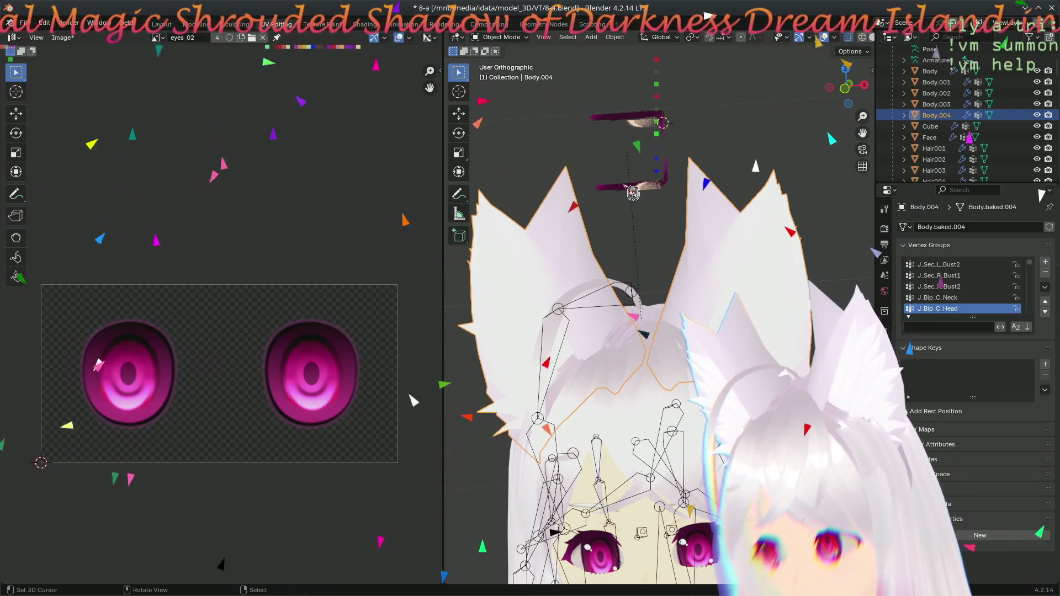
{"action": "key", "text": "ctrl+s"}
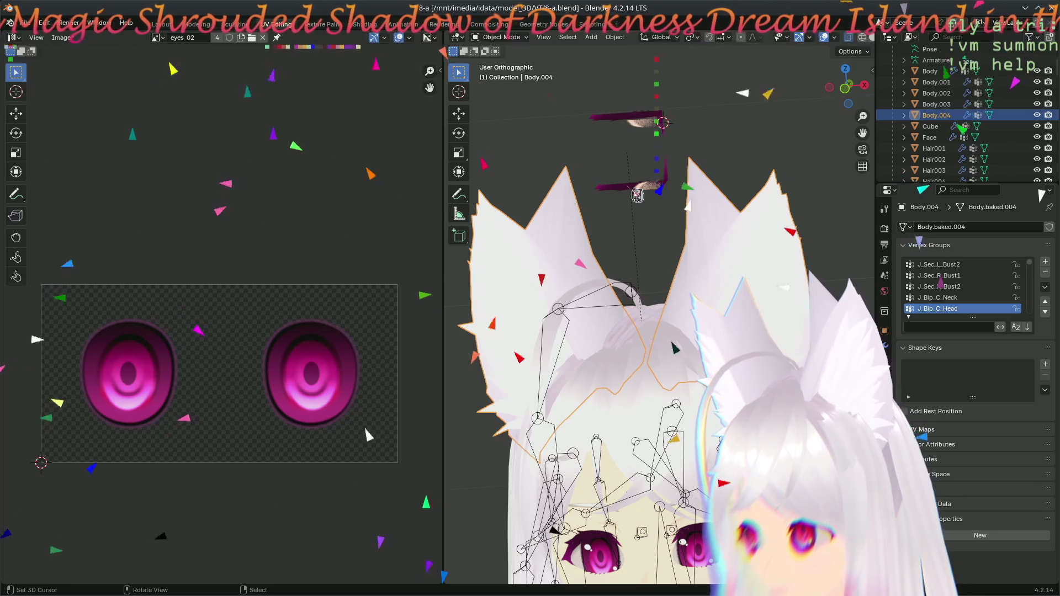
- Add a second Cube vertex group named J_Bip_C_Head, checking the name against Body.004
{"action": "left_click", "coordinate": [637, 194]}
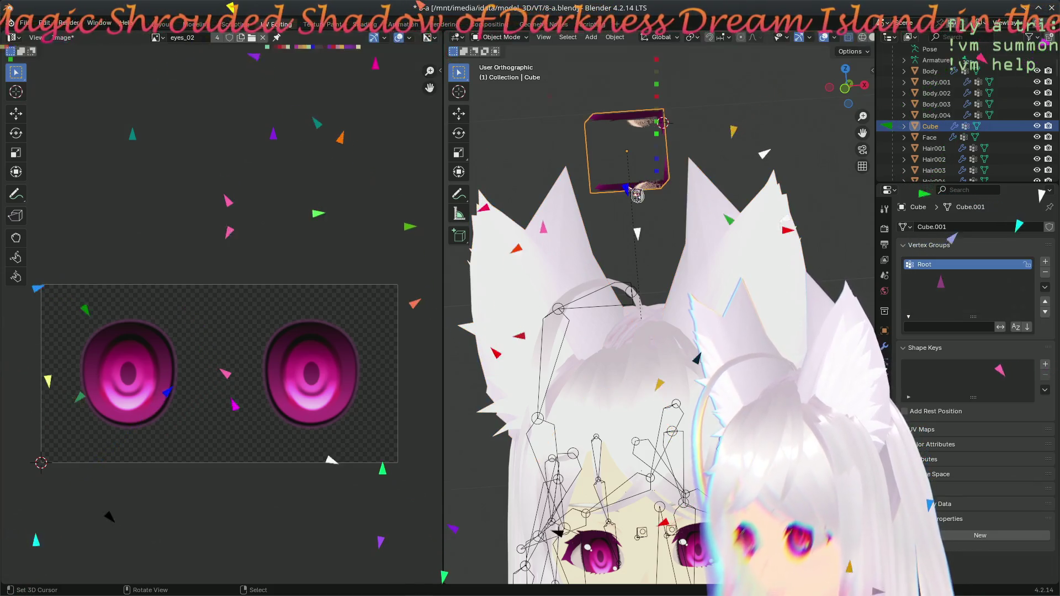
{"action": "left_click", "coordinate": [1045, 261]}
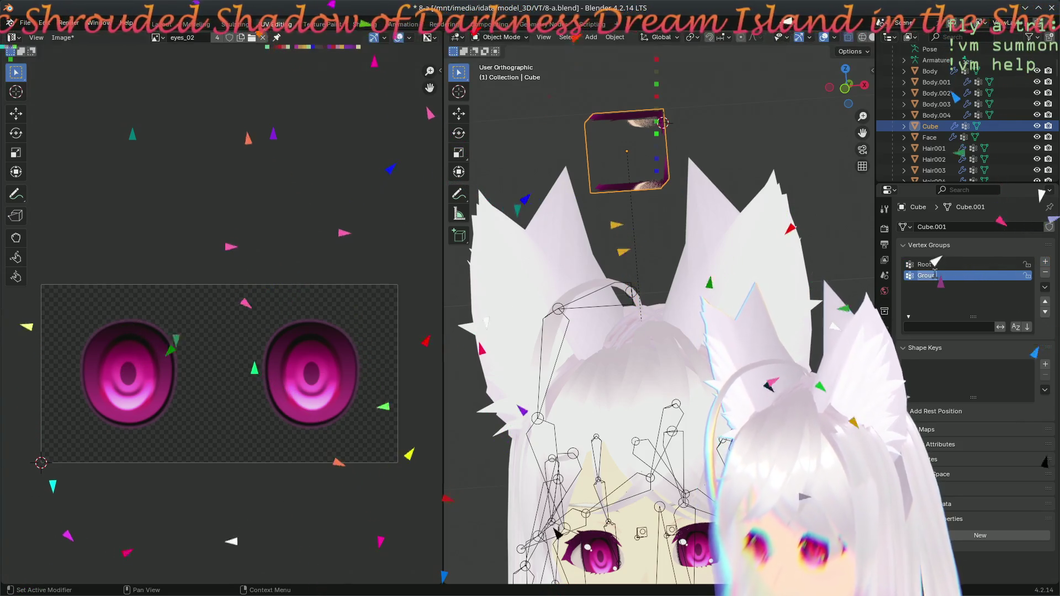
{"action": "type", "text": "J_"}
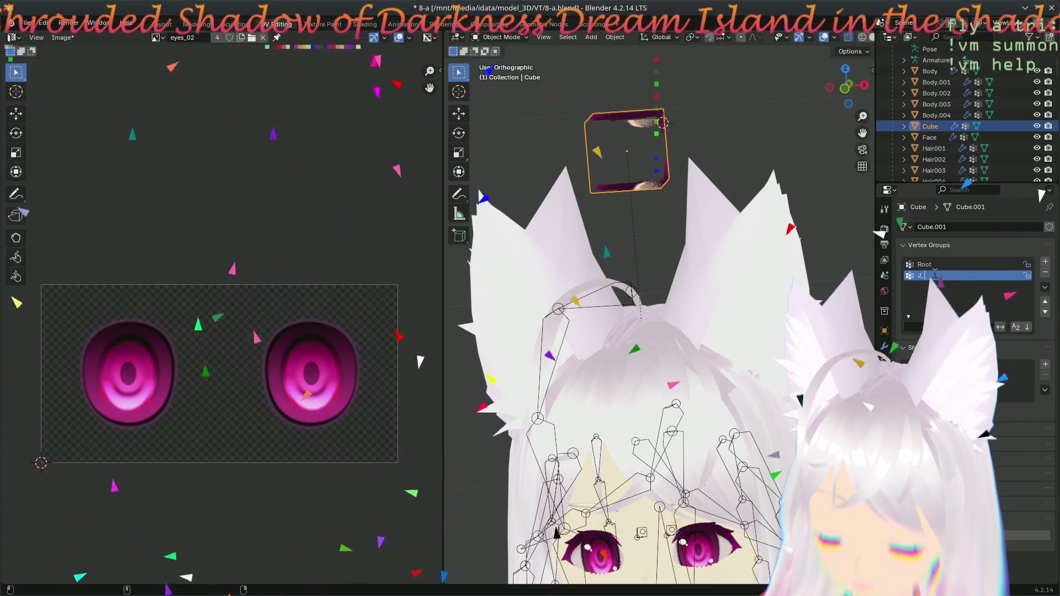
{"action": "type", "text": "Bip_C_"}
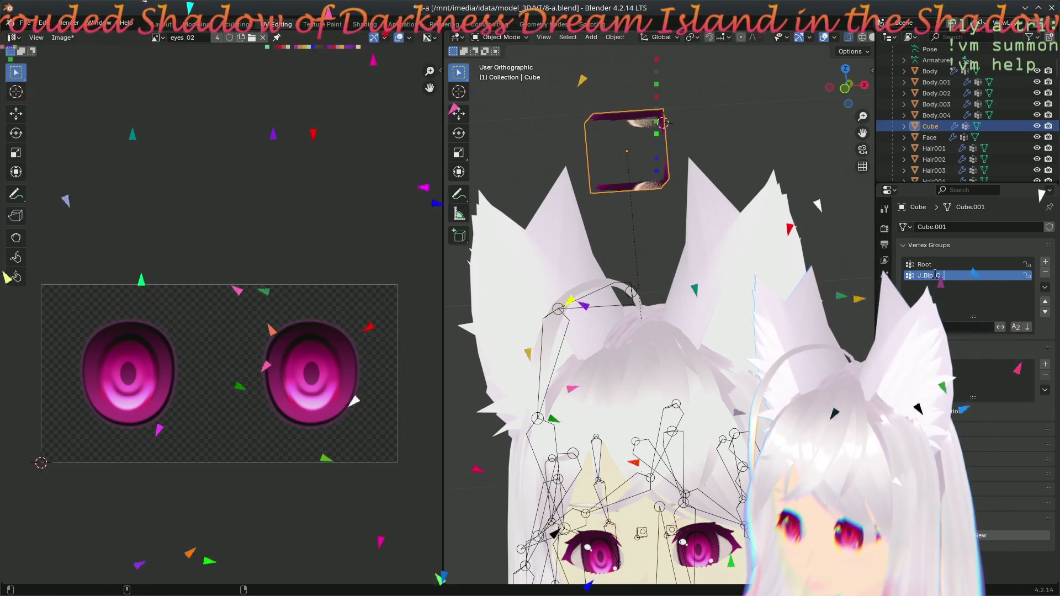
{"action": "type", "text": "Head"}
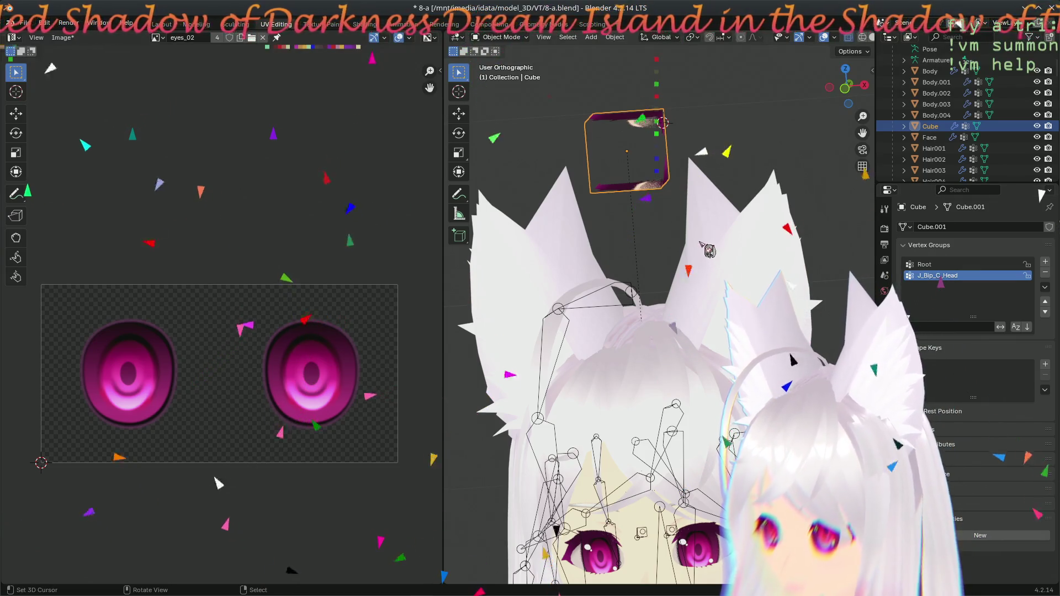
{"action": "left_click", "coordinate": [656, 188]}
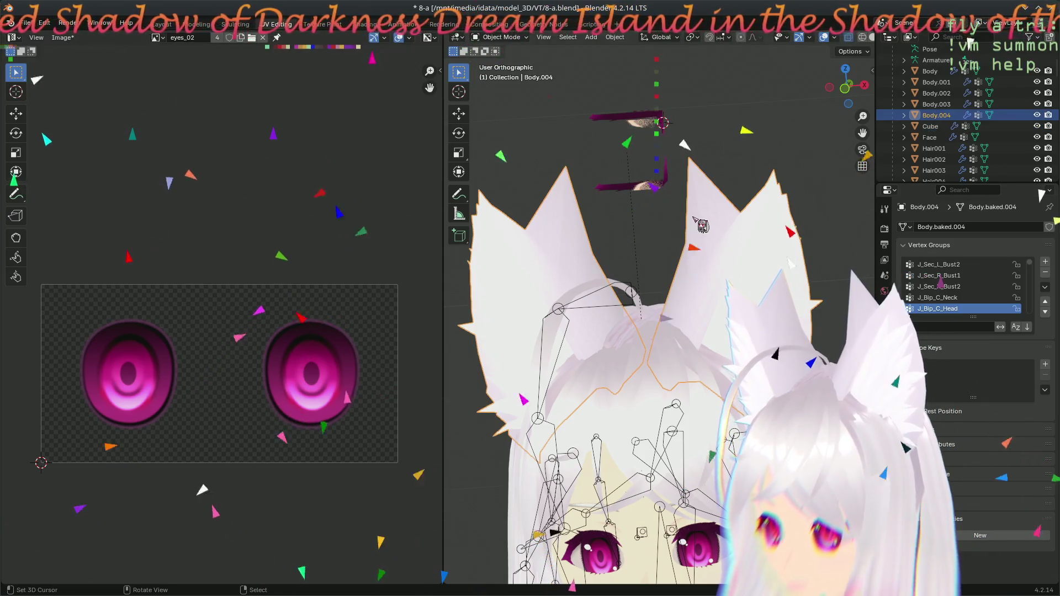
{"action": "left_click", "coordinate": [656, 188]}
{"action": "left_click", "coordinate": [656, 187]}
{"action": "left_click", "coordinate": [633, 189]}
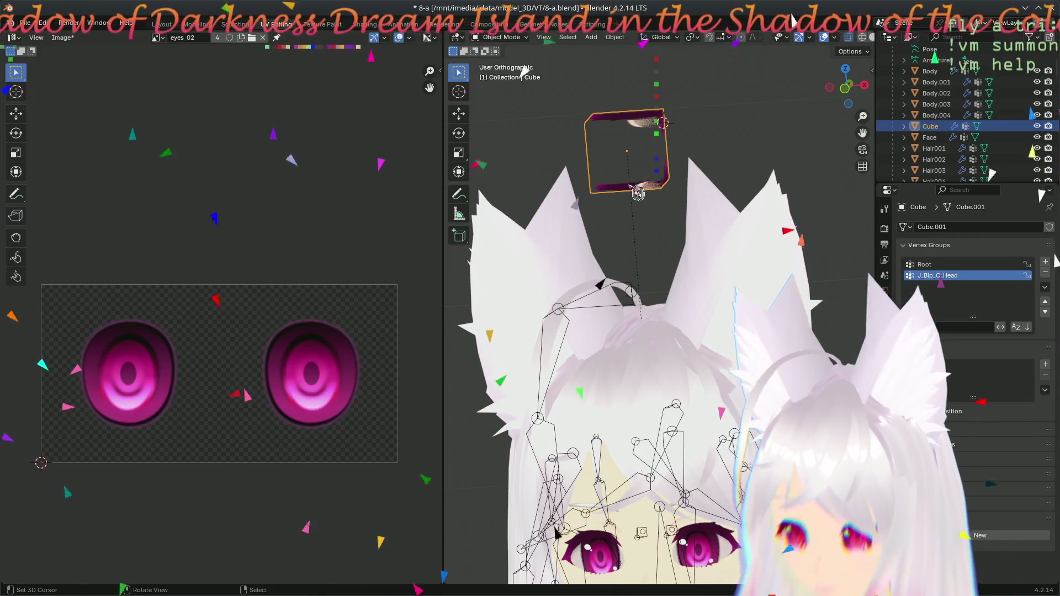
- Enter Edit Mode on the Cube, check the J_Bip_C_Head group, and select all vertices
{"action": "key", "text": "Tab"}
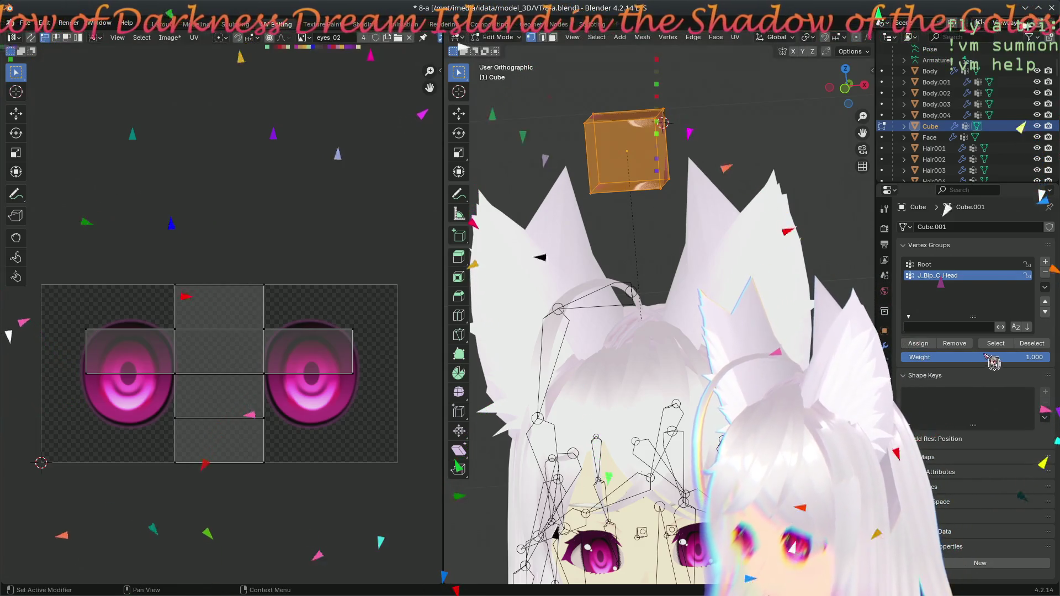
{"action": "left_click", "coordinate": [995, 344]}
{"action": "key", "text": "alt+a"}
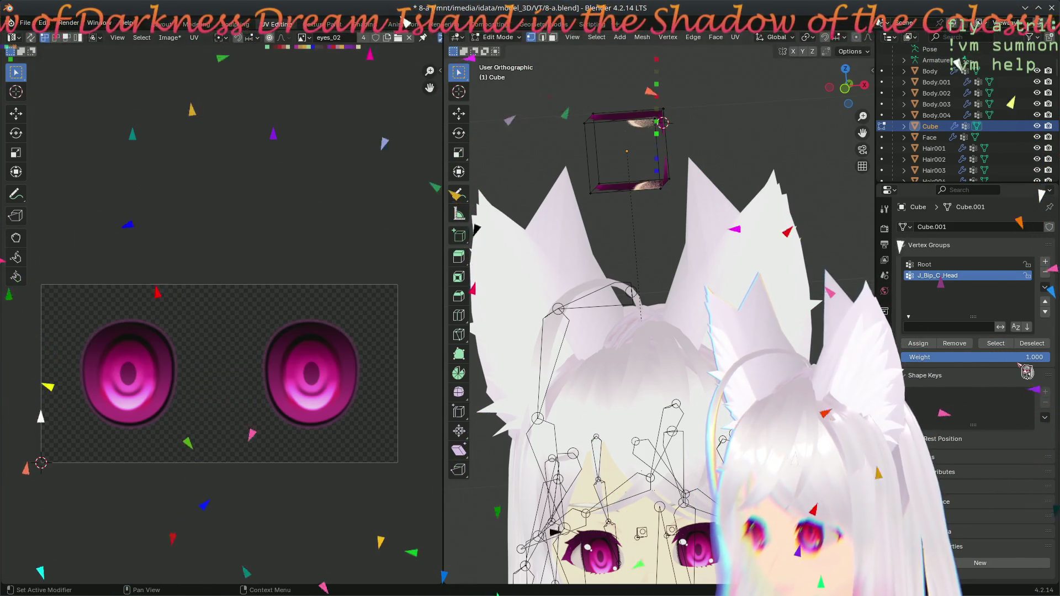
{"action": "scroll", "coordinate": [925, 309], "scroll_direction": "up", "scroll_amount": 1, "text": "ctrl"}
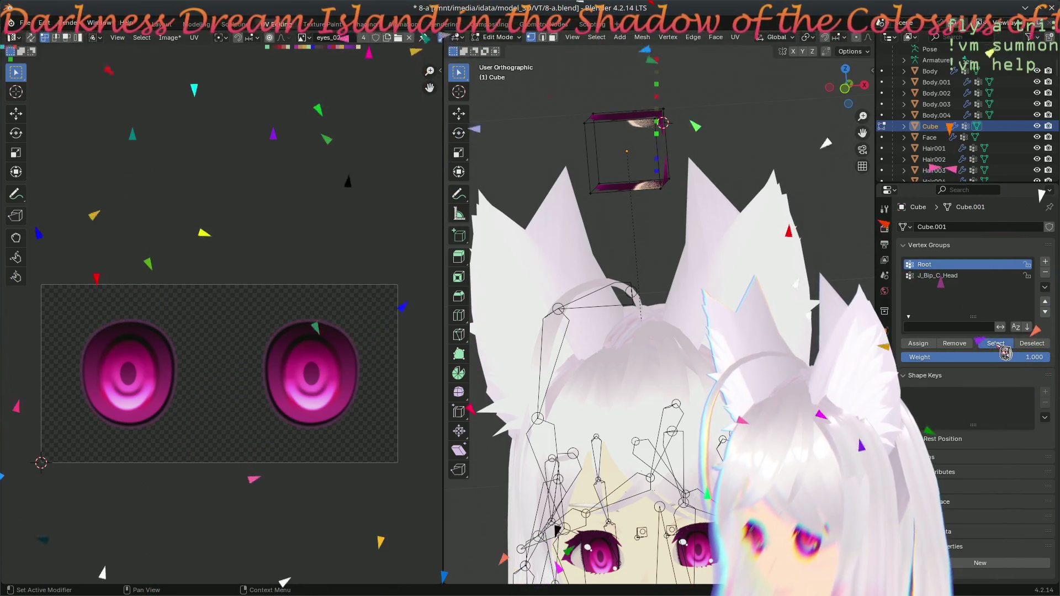
{"action": "scroll", "coordinate": [962, 288], "scroll_direction": "down", "scroll_amount": 1, "text": "ctrl"}
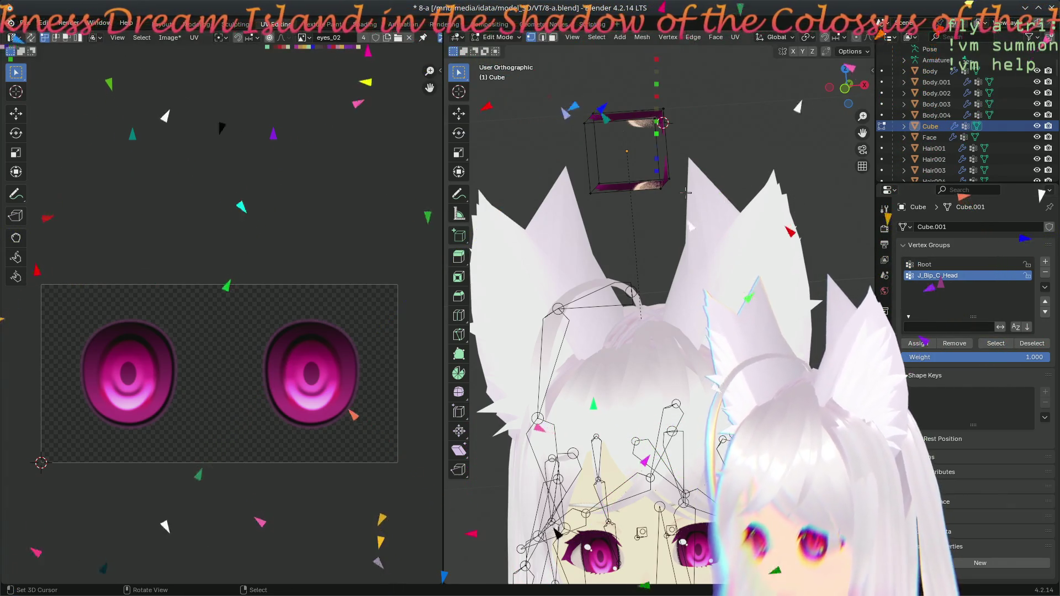
{"action": "key", "text": "a"}
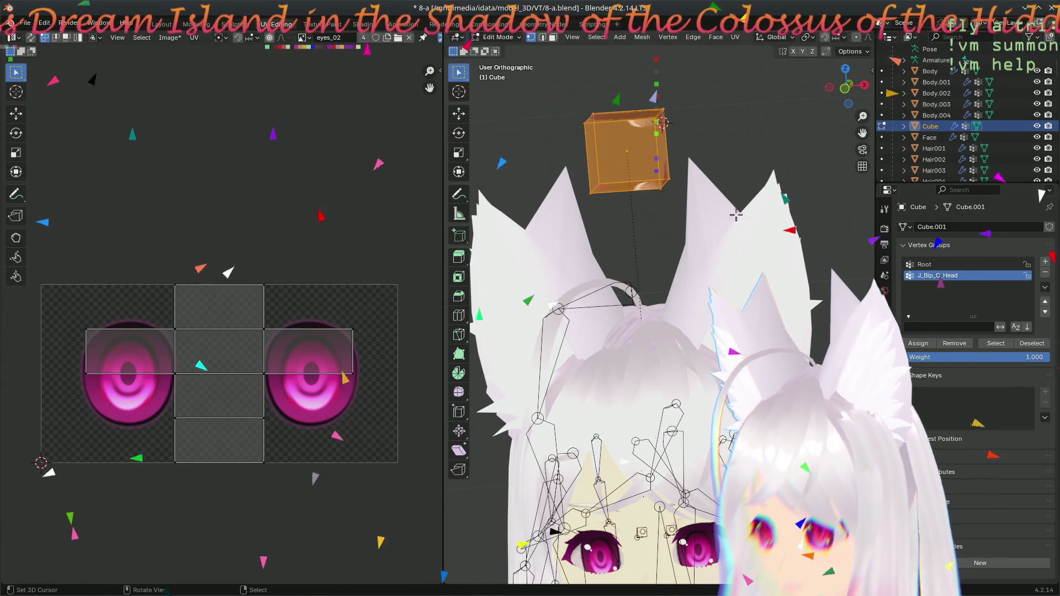
- Verify the J_Bip_C_Head and Root groups' vertices, then switch to the Body.004 ear mesh
{"action": "key", "text": "ctrl+z"}
{"action": "left_click", "coordinate": [1001, 347]}
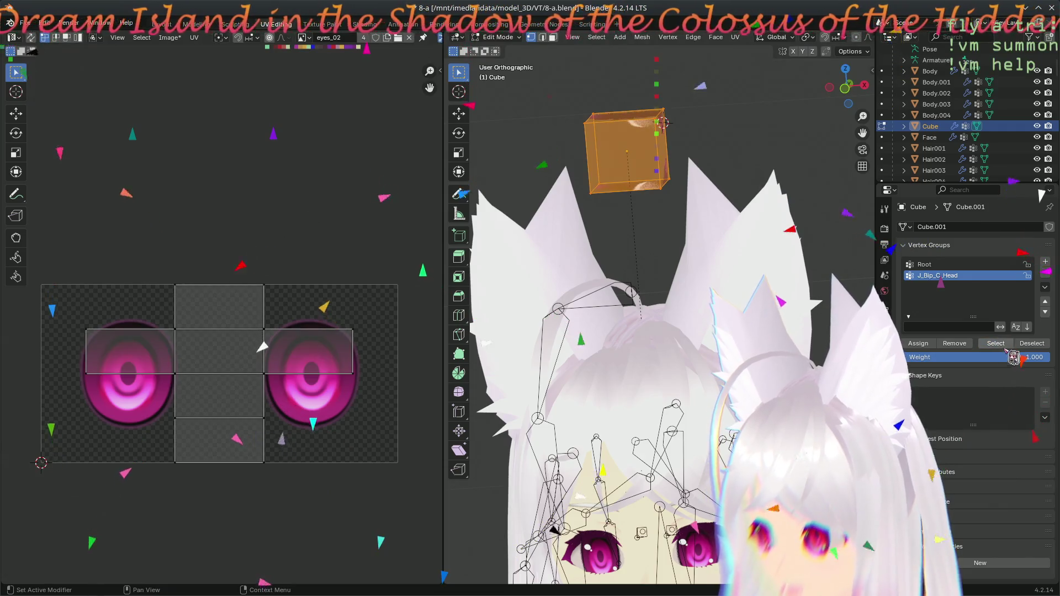
{"action": "left_click", "coordinate": [1032, 343]}
{"action": "left_click", "coordinate": [939, 265]}
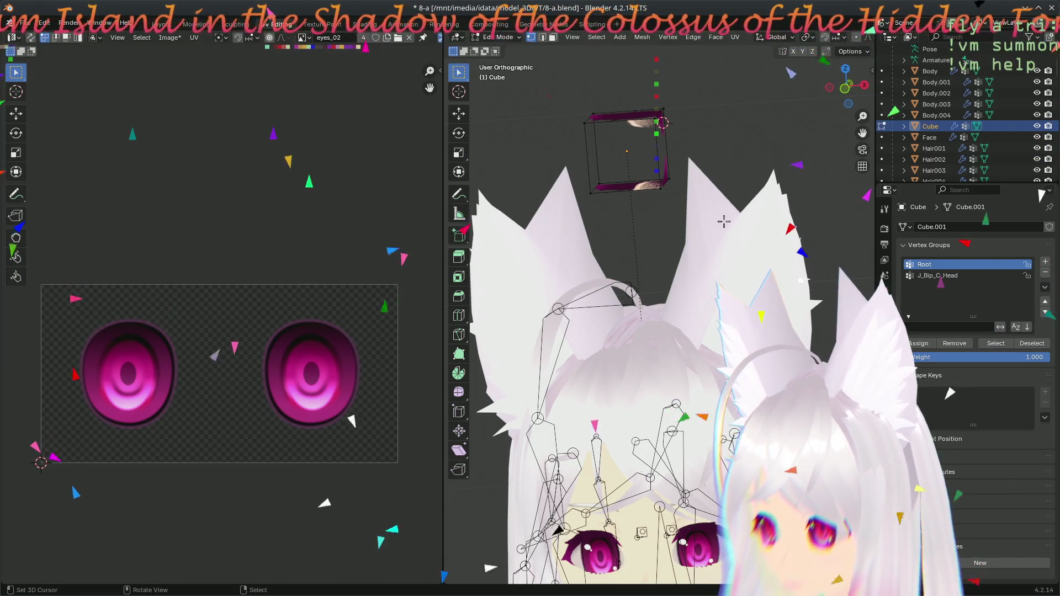
{"action": "left_click", "coordinate": [936, 114]}
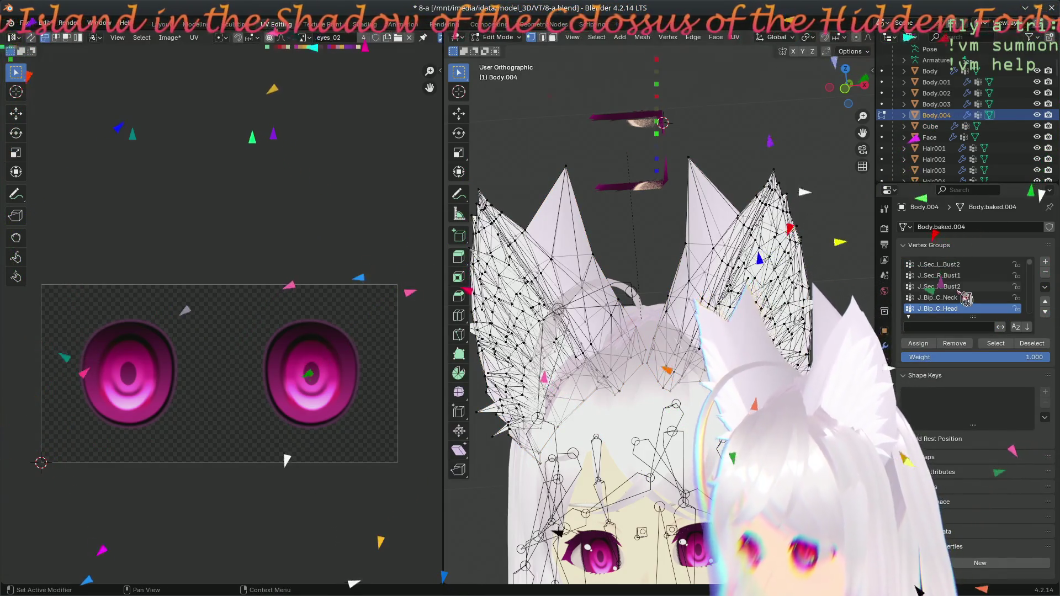
- On Body.004, make J_Bip_C_Neck active and test whether it holds the ear vertices
{"action": "left_click", "coordinate": [924, 375]}
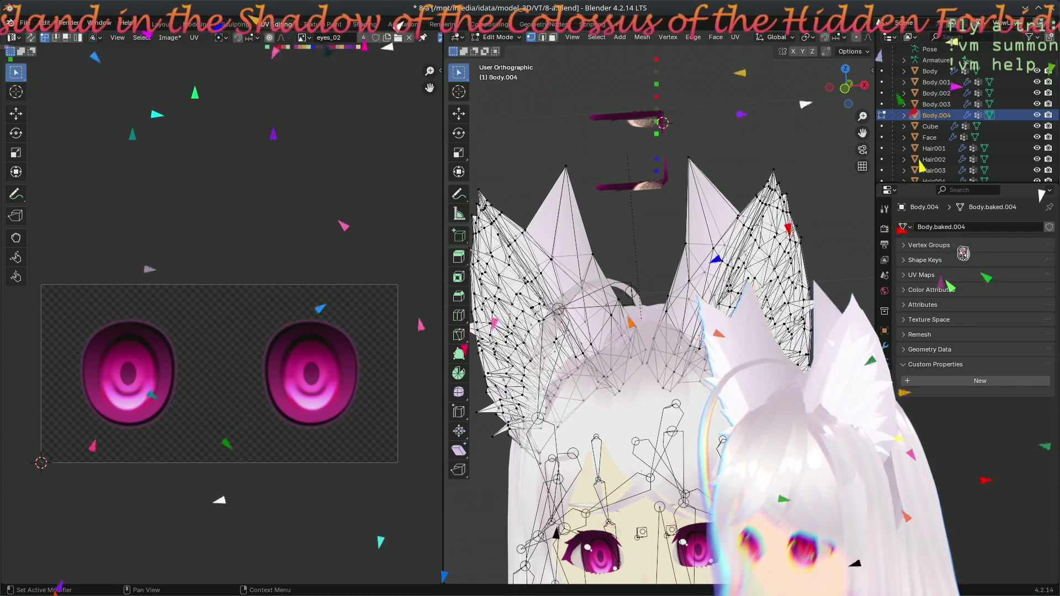
{"action": "left_click", "coordinate": [995, 343]}
{"action": "left_click", "coordinate": [1031, 342]}
{"action": "left_click", "coordinate": [938, 298]}
{"action": "left_click", "coordinate": [1009, 346]}
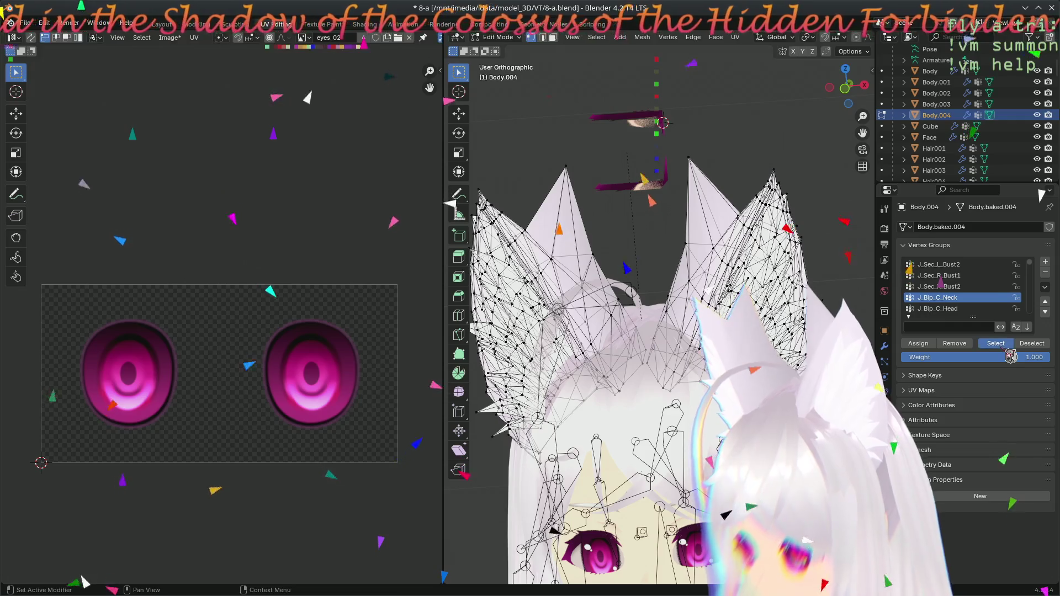
- Select and deselect the ears via J_Bip_C_Head, then return to Object Mode with the Cube active
{"action": "left_click", "coordinate": [964, 308]}
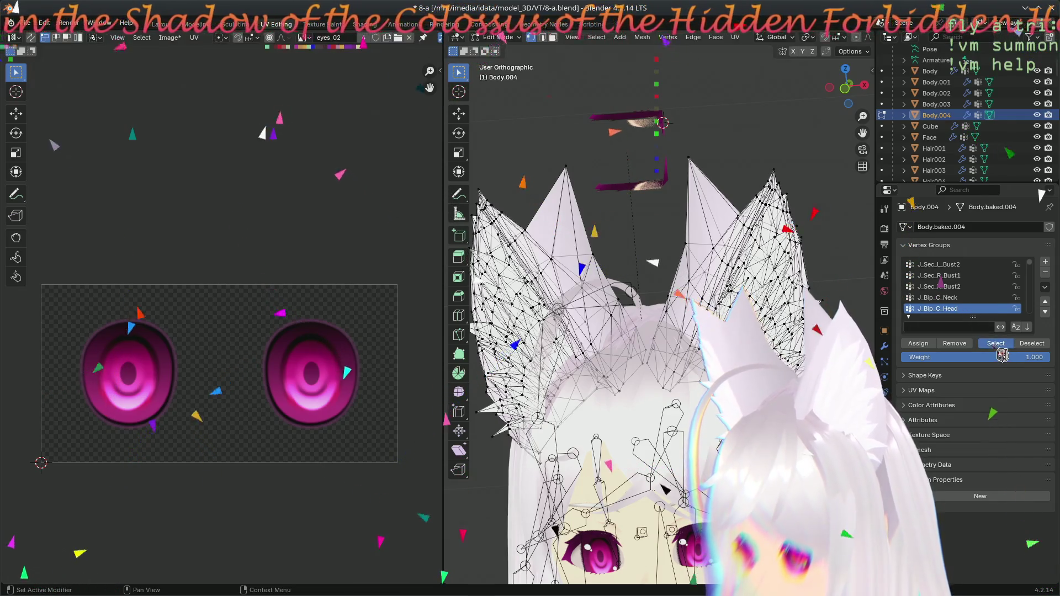
{"action": "left_click", "coordinate": [995, 343]}
{"action": "left_click", "coordinate": [1031, 344]}
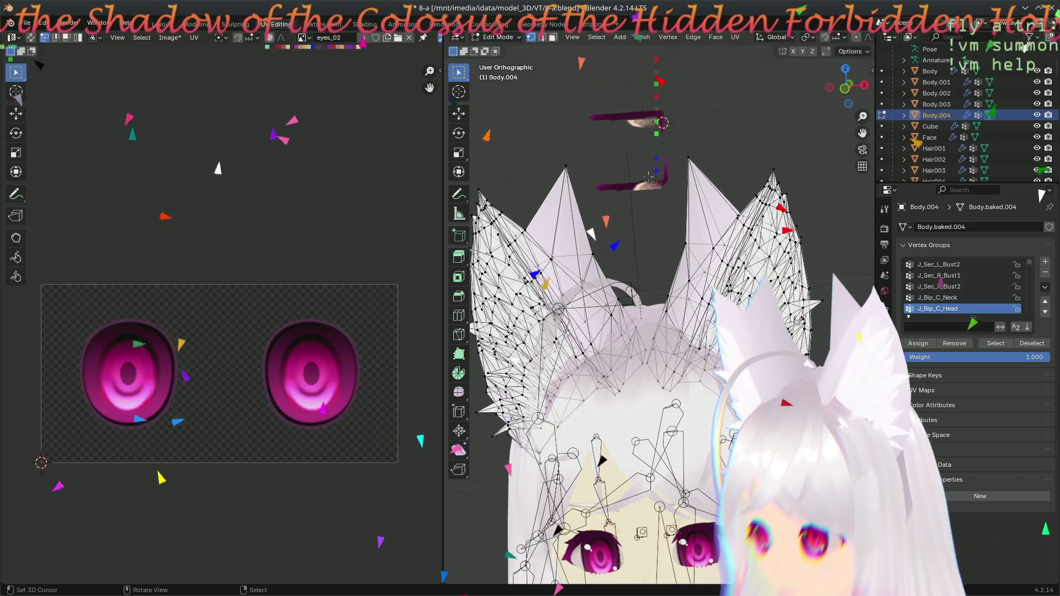
{"action": "key", "text": "Tab"}
{"action": "left_click", "coordinate": [657, 192]}
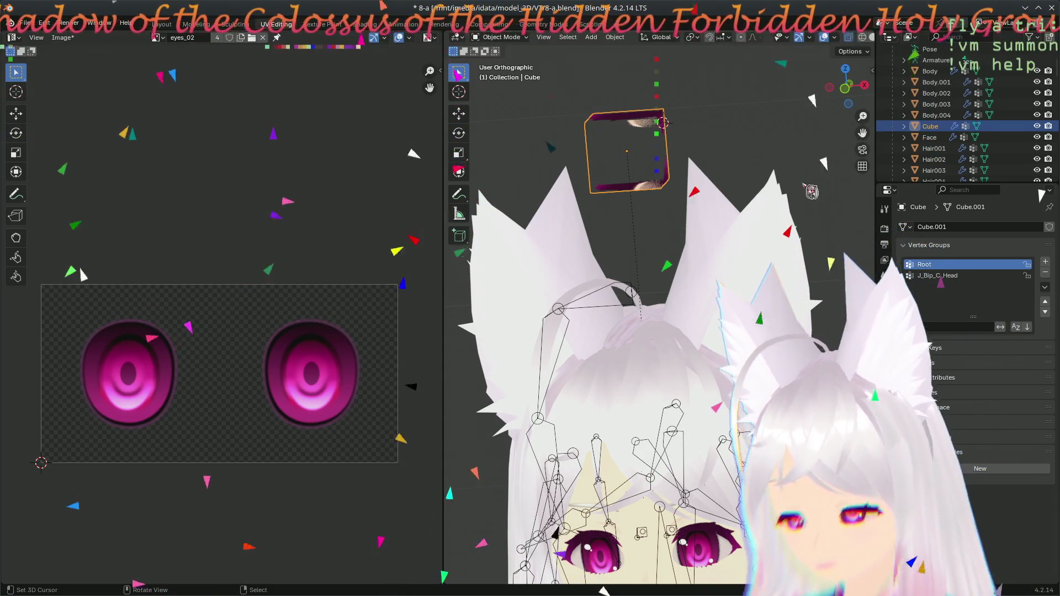
- Run Check VRM Model from the sidebar's VRM tab; no errors, but non-triangular Cube faces flagged
{"action": "key", "text": "n"}
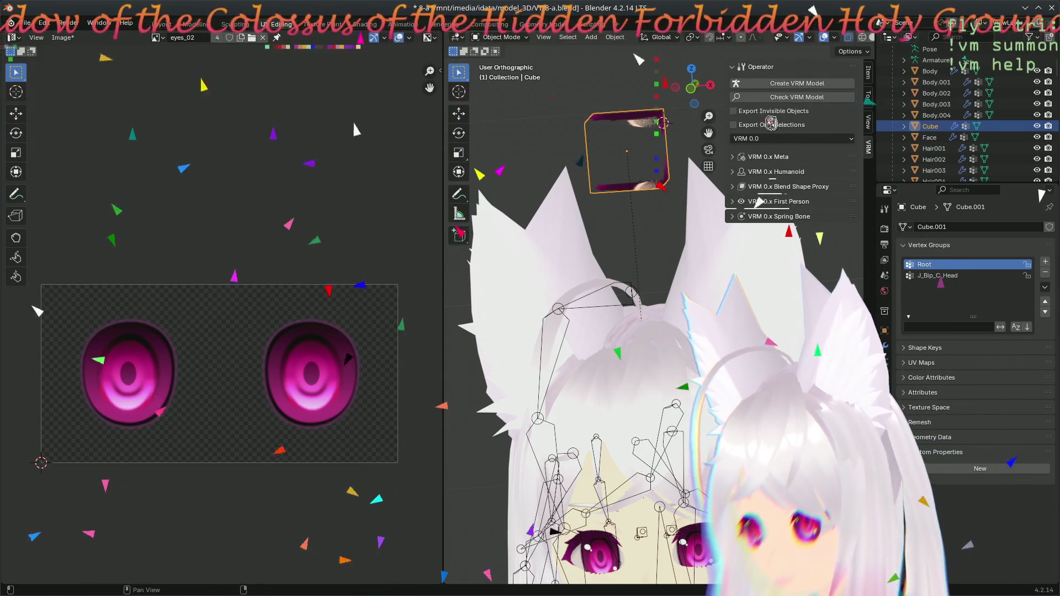
{"action": "left_click", "coordinate": [778, 97]}
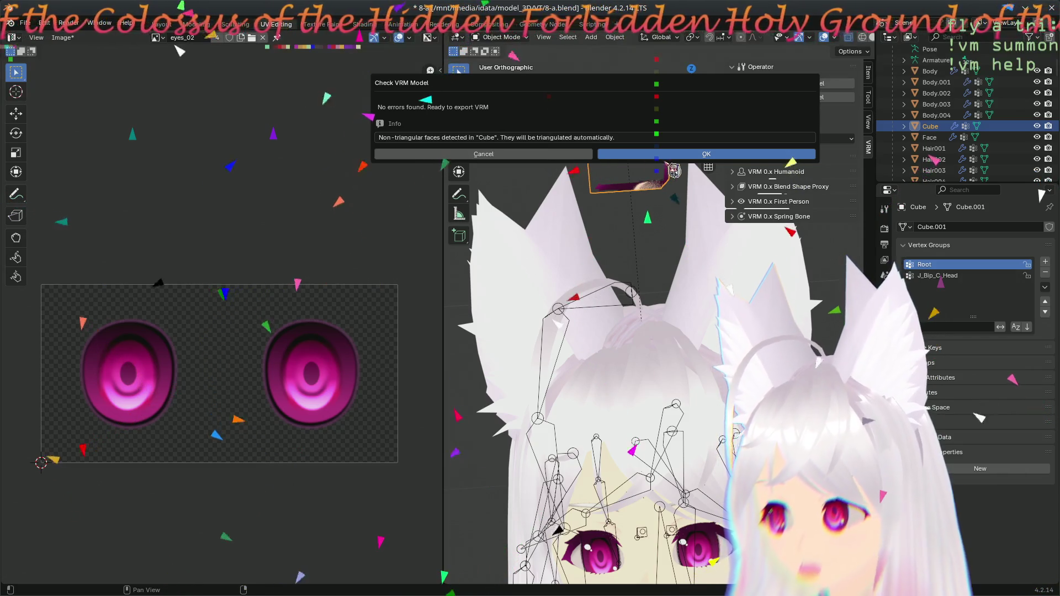
{"action": "left_click", "coordinate": [557, 157]}
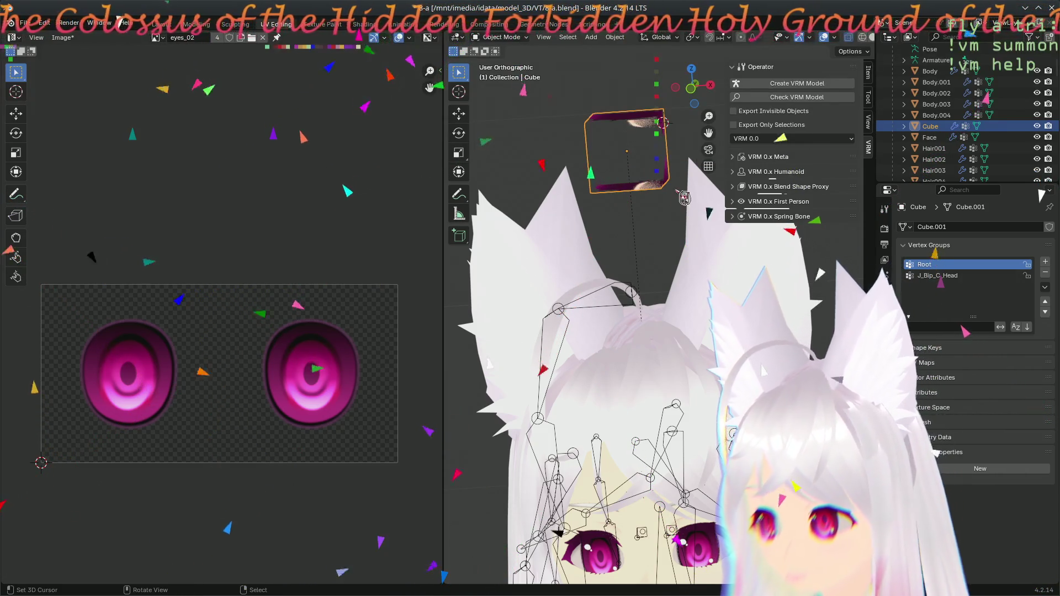
{"action": "key", "text": "n"}
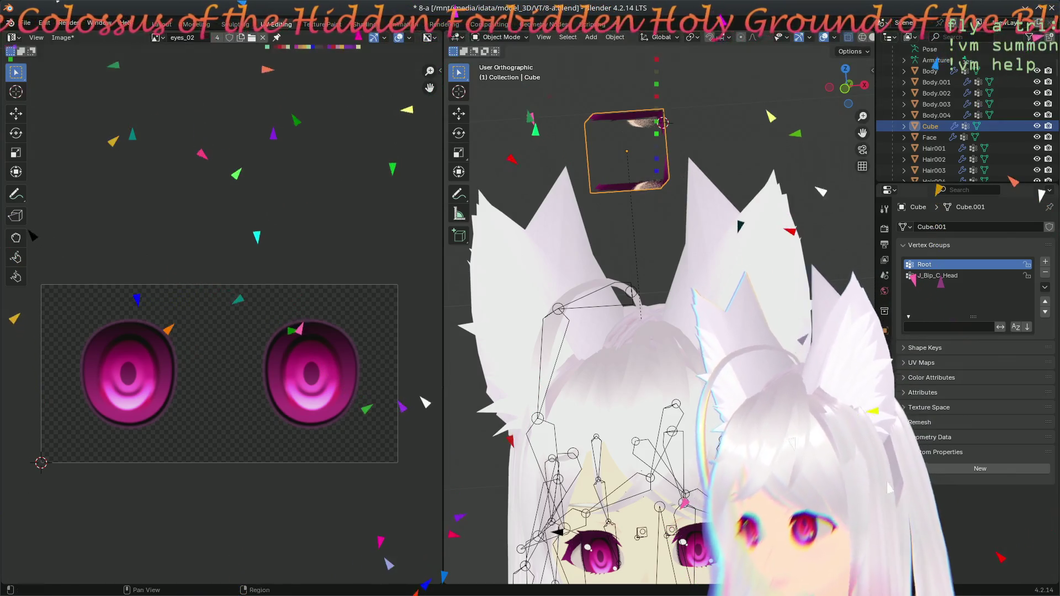
{"action": "left_click", "coordinate": [885, 363]}
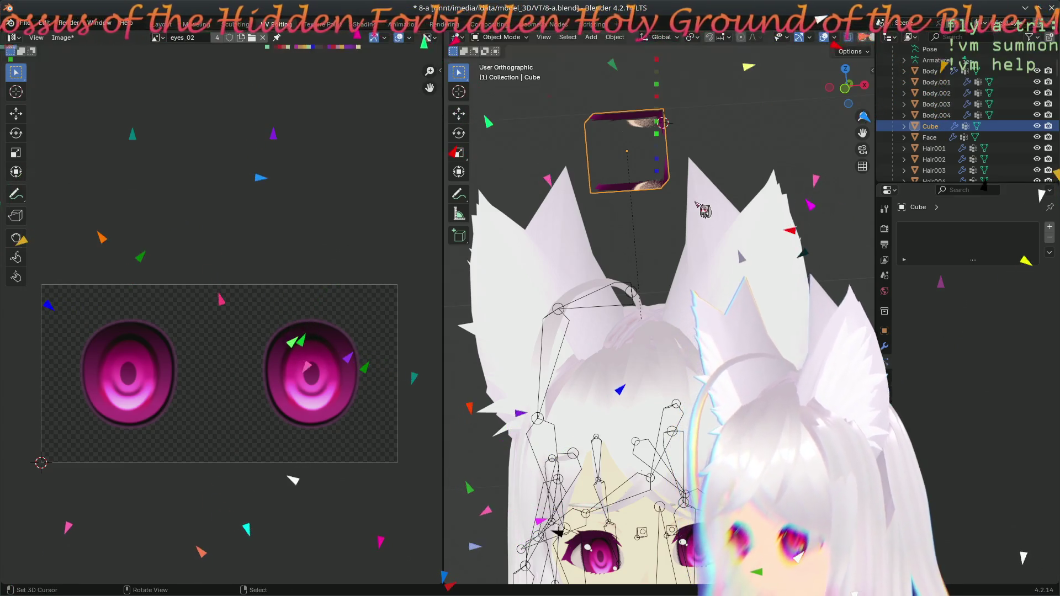
- Select all the Cube's geometry, save the file, and apply Face > Triangulate Faces
{"action": "key", "text": "Tab"}
{"action": "key", "text": "a"}
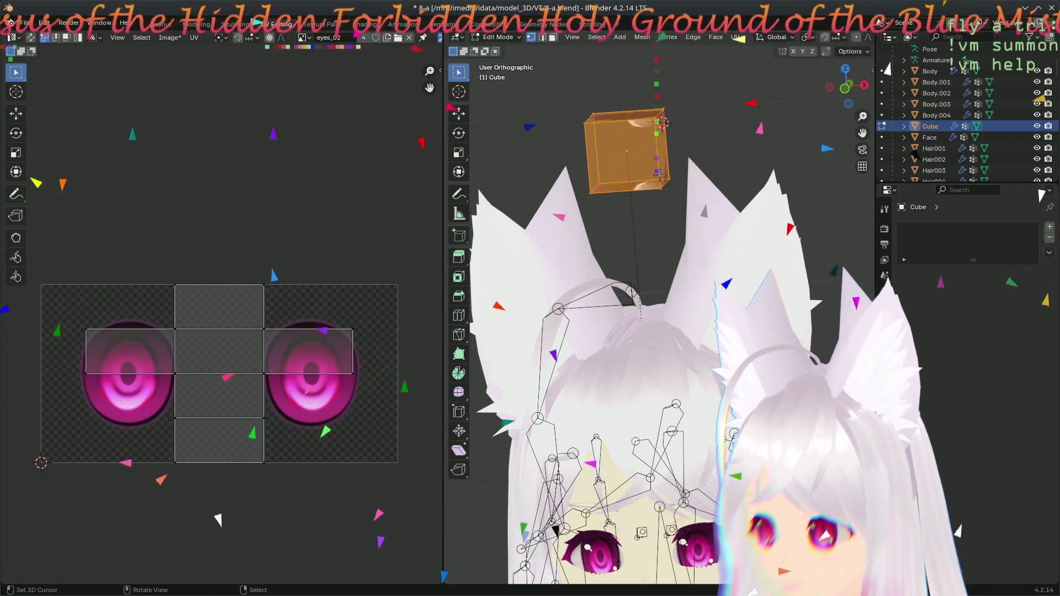
{"action": "key", "text": "ctrl+s"}
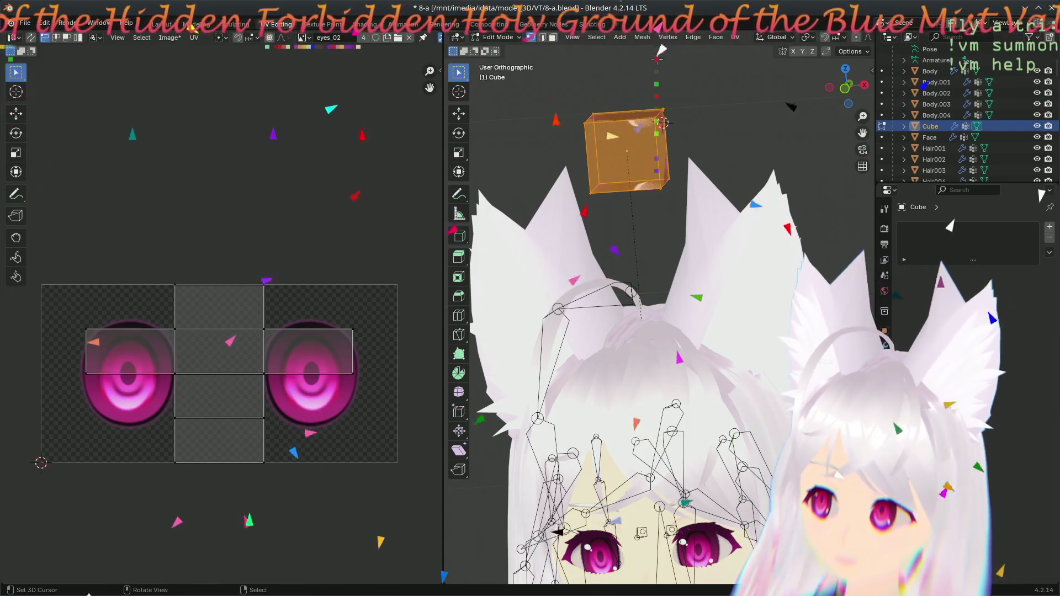
{"action": "left_click", "coordinate": [642, 38]}
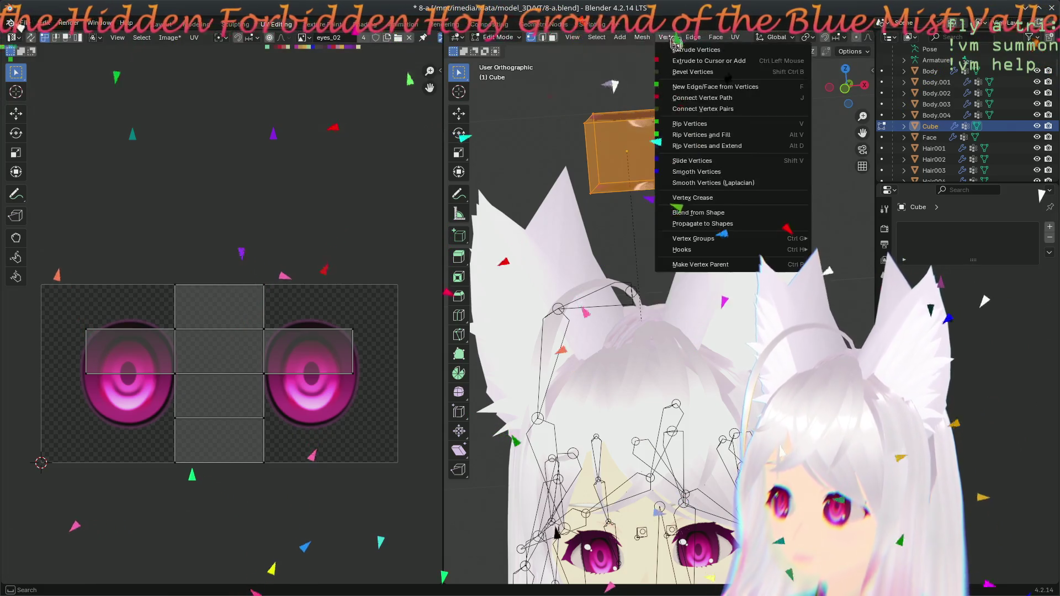
{"action": "left_click", "coordinate": [746, 111]}
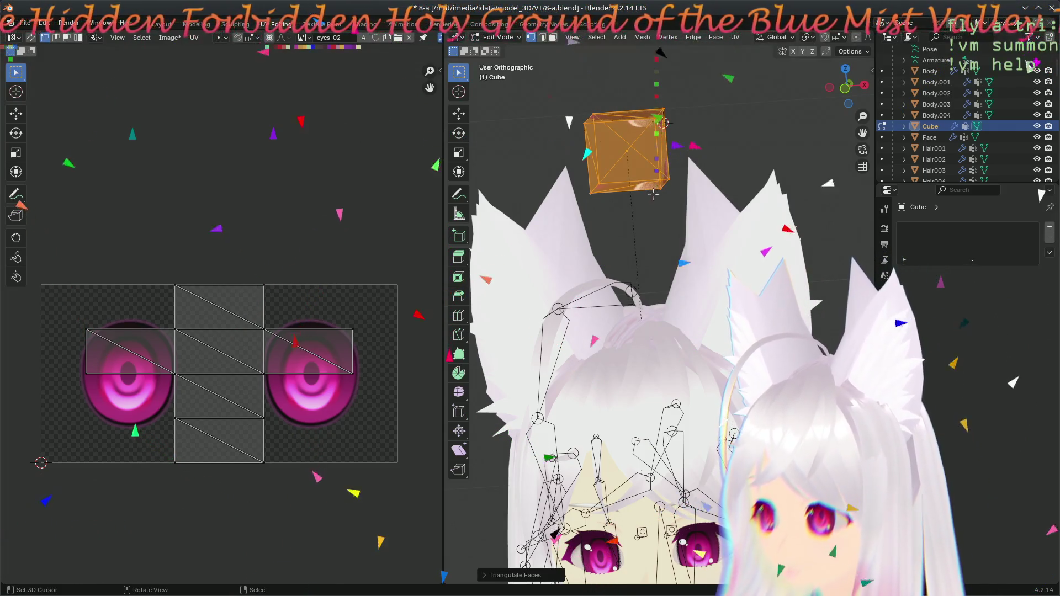
{"action": "key", "text": "Tab"}
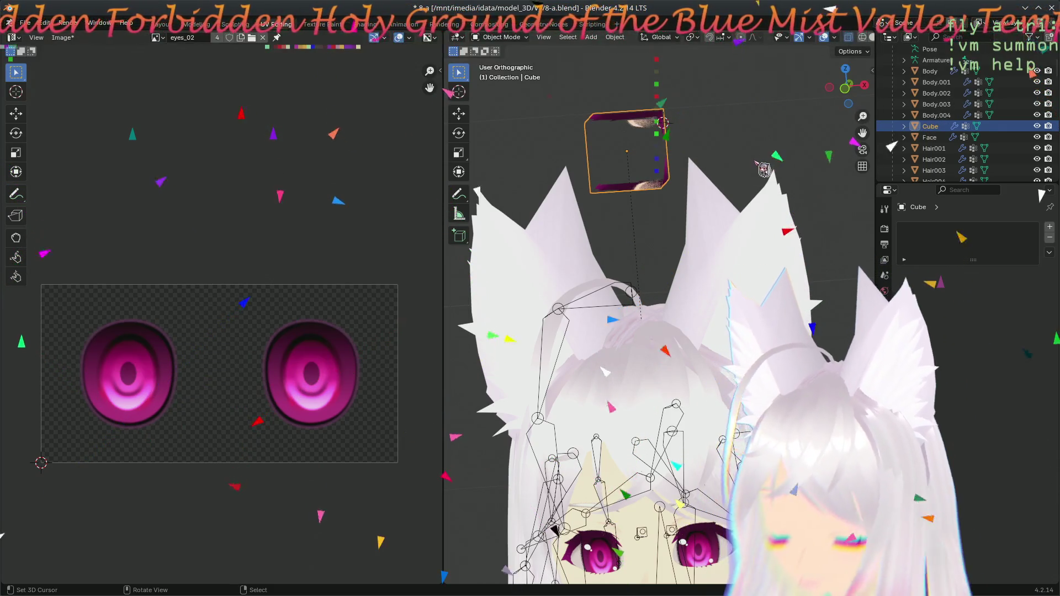
- Re-run Check VRM Model and accept the passing result
{"action": "key", "text": "n"}
{"action": "left_click", "coordinate": [788, 111]}
{"action": "left_click", "coordinate": [654, 127]}
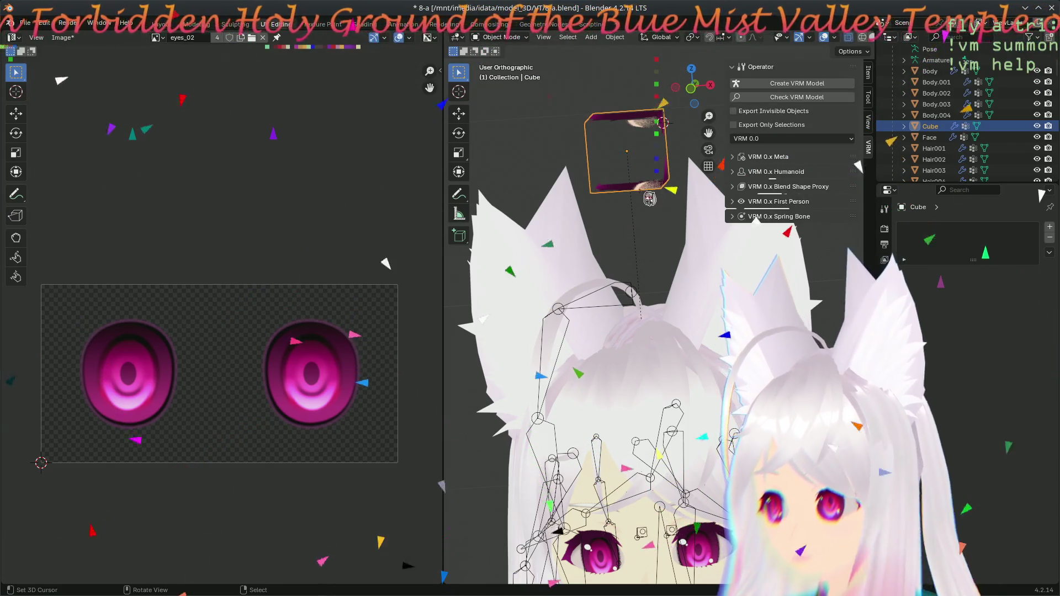
{"action": "key", "text": "n"}
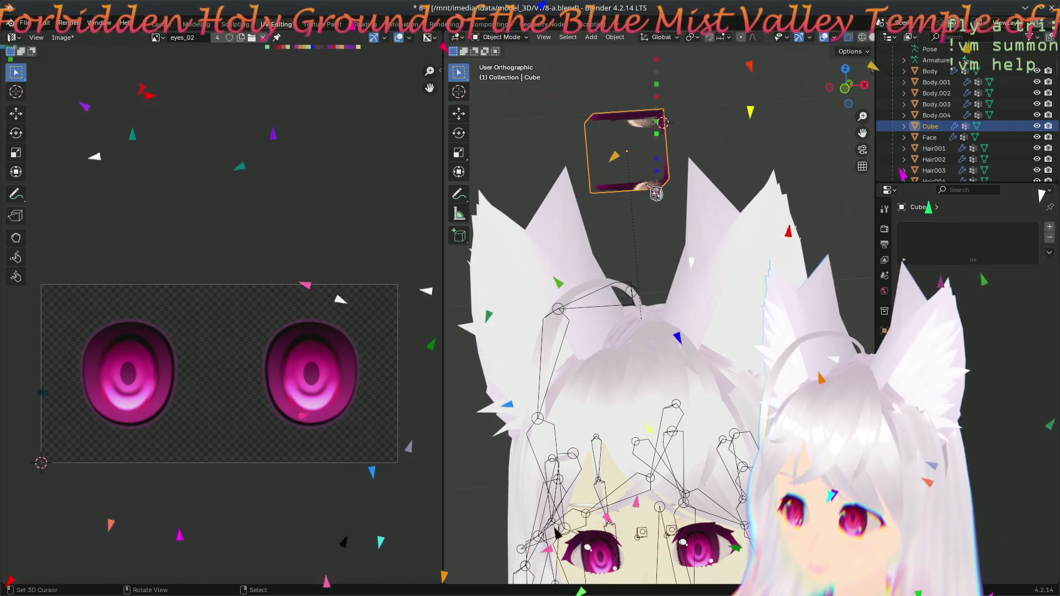
- In front view, trackball-rotate the Cube's geometry so it tilts corner-on above the head
{"action": "key", "text": "Tab"}
{"action": "middle_click_drag", "start_coordinate": [715, 208], "coordinate": [684, 201]}
{"action": "key", "text": "r"}
{"action": "key", "text": "r"}
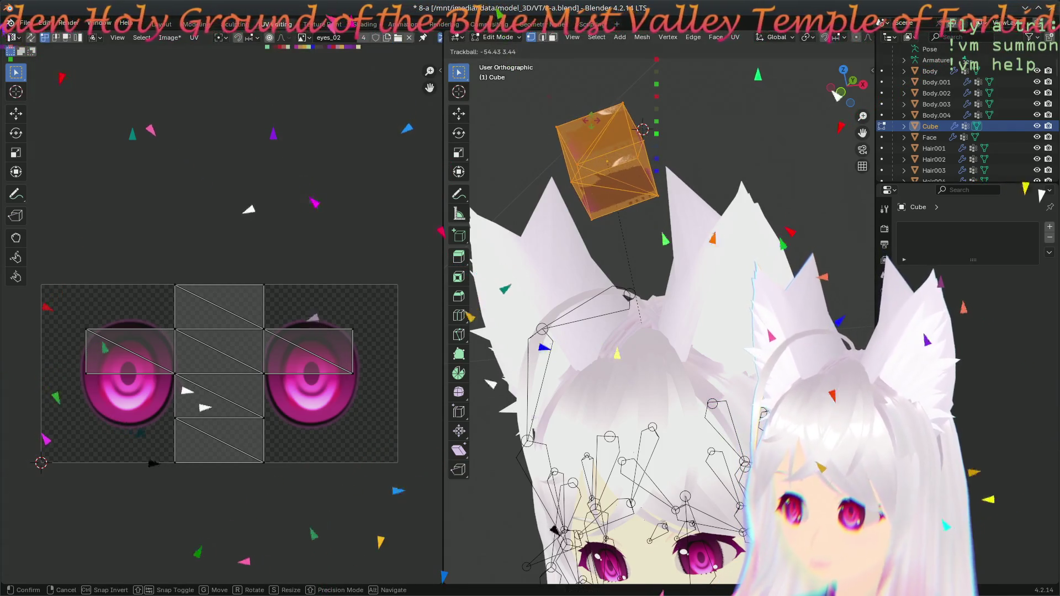
{"action": "right_click", "coordinate": [642, 129]}
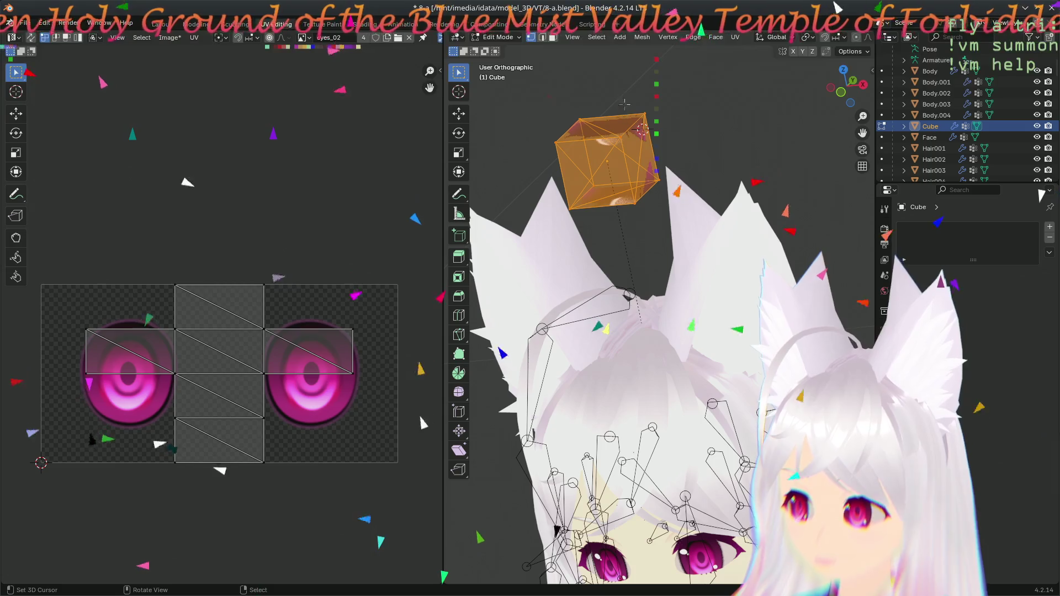
{"action": "middle_click_drag", "start_coordinate": [663, 166], "coordinate": [688, 194]}
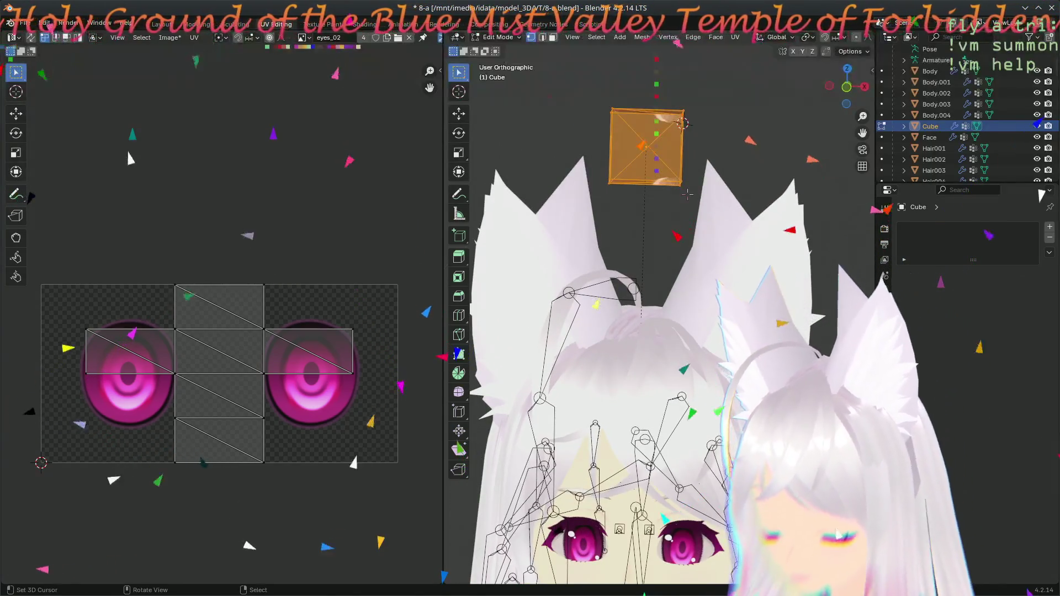
{"action": "key", "text": "KP_1"}
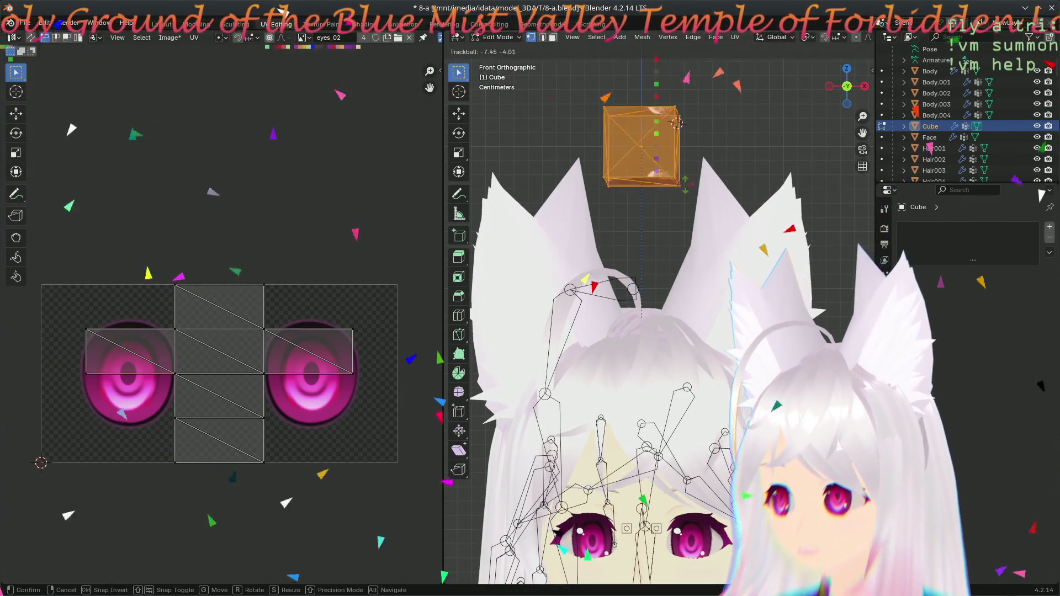
{"action": "key", "text": "r"}
{"action": "key", "text": "r"}
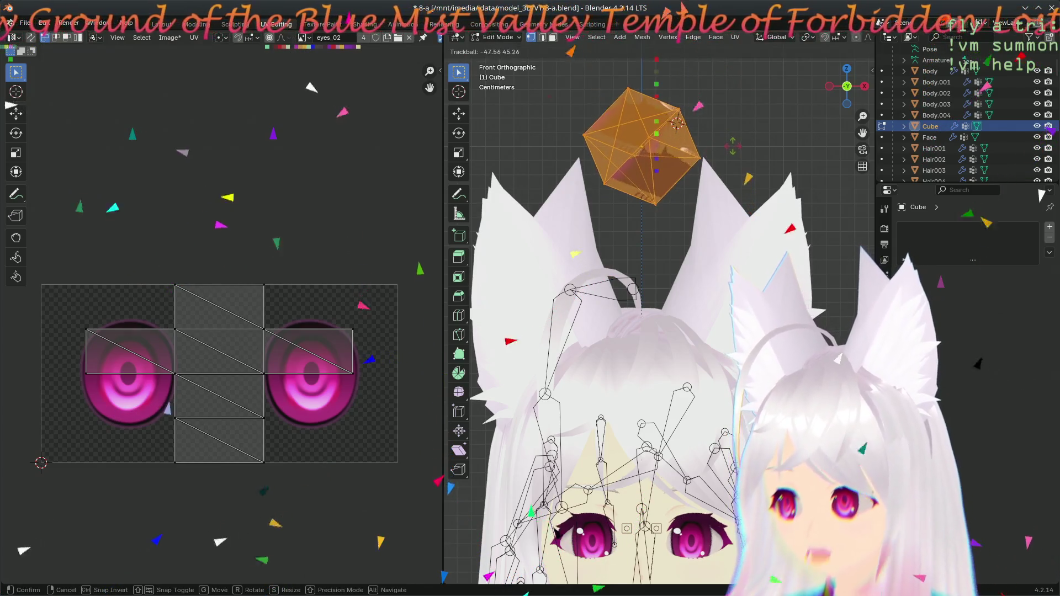
{"action": "left_click", "coordinate": [738, 149]}
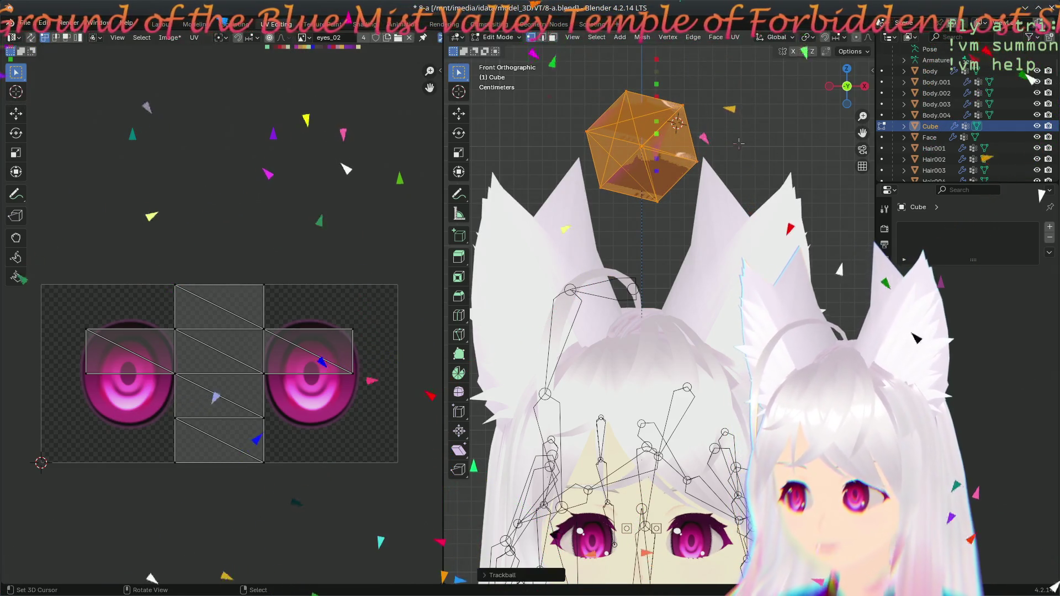
{"action": "key", "text": "Tab"}
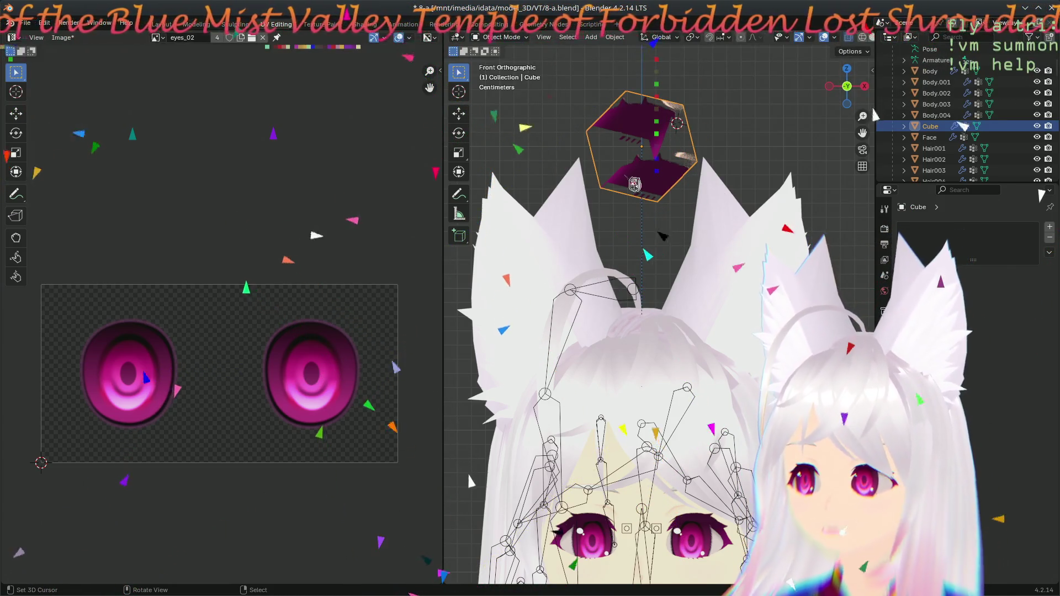
- Export the avatar via File > Export > VRM (.vrm) into the VT model folder
{"action": "left_click", "coordinate": [24, 23]}
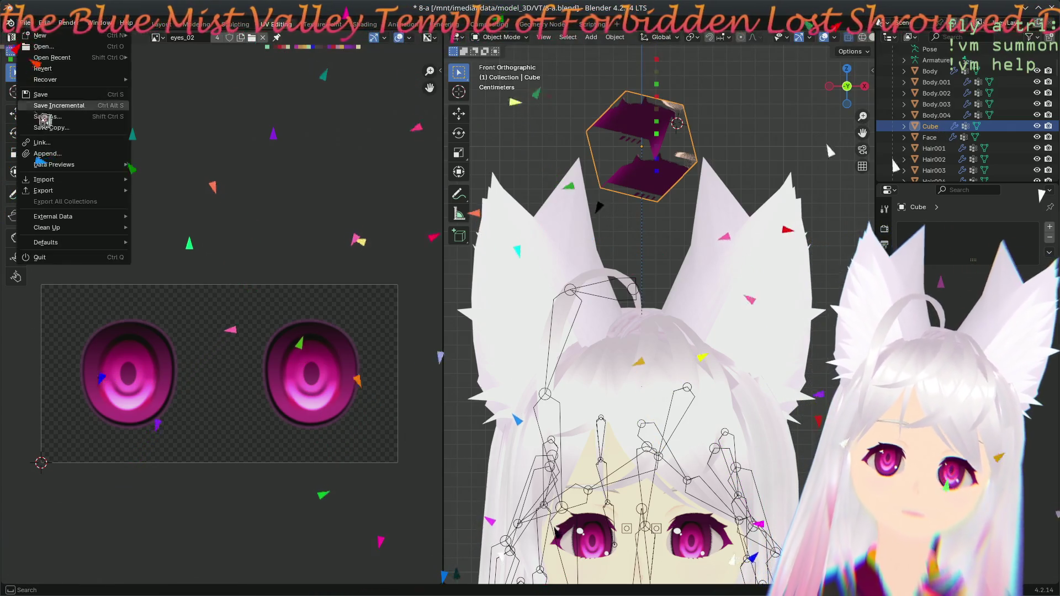
{"action": "mouse_move", "coordinate": [99, 192]}
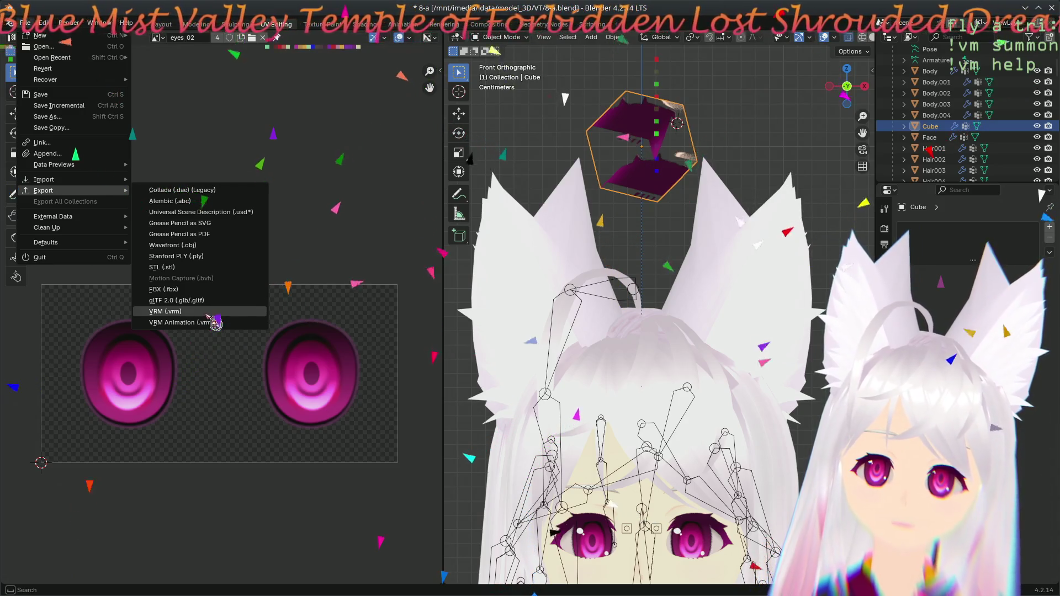
{"action": "left_click", "coordinate": [210, 314]}
{"action": "key", "text": "Return"}
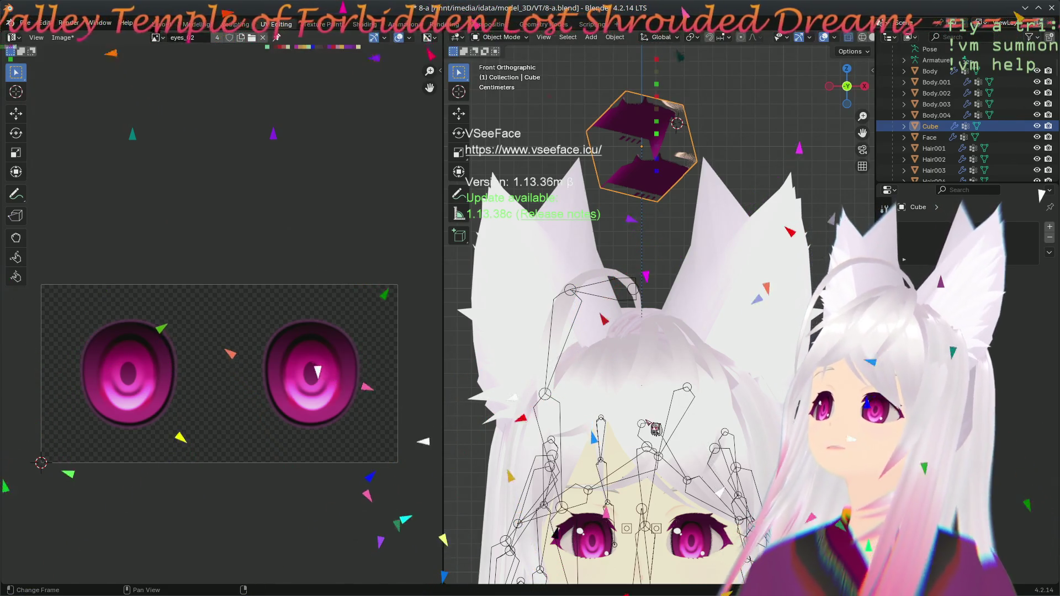
{"action": "key", "text": "alt+a"}
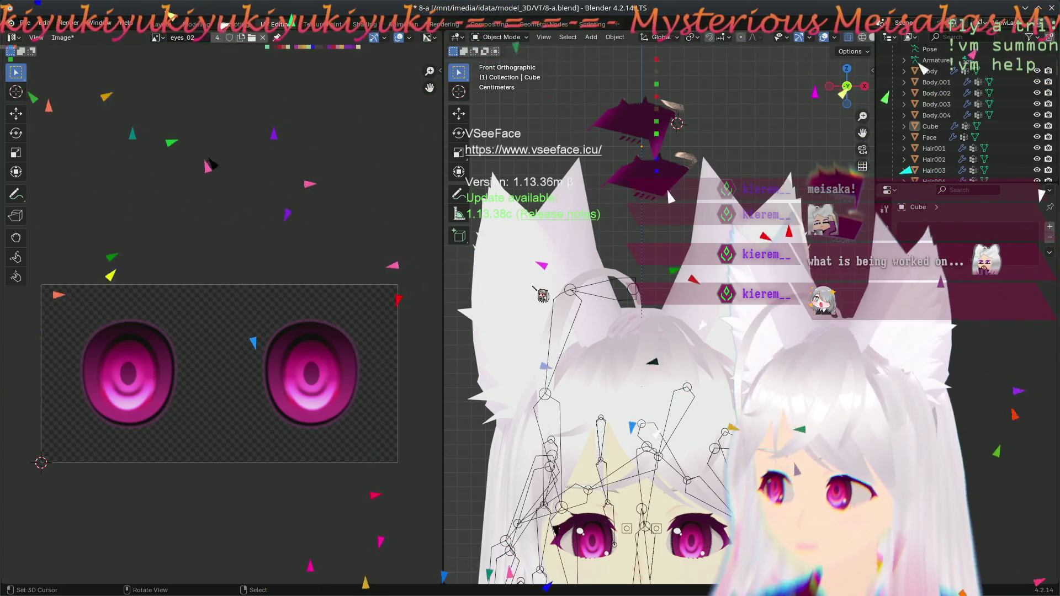
{"action": "left_click", "coordinate": [653, 174]}
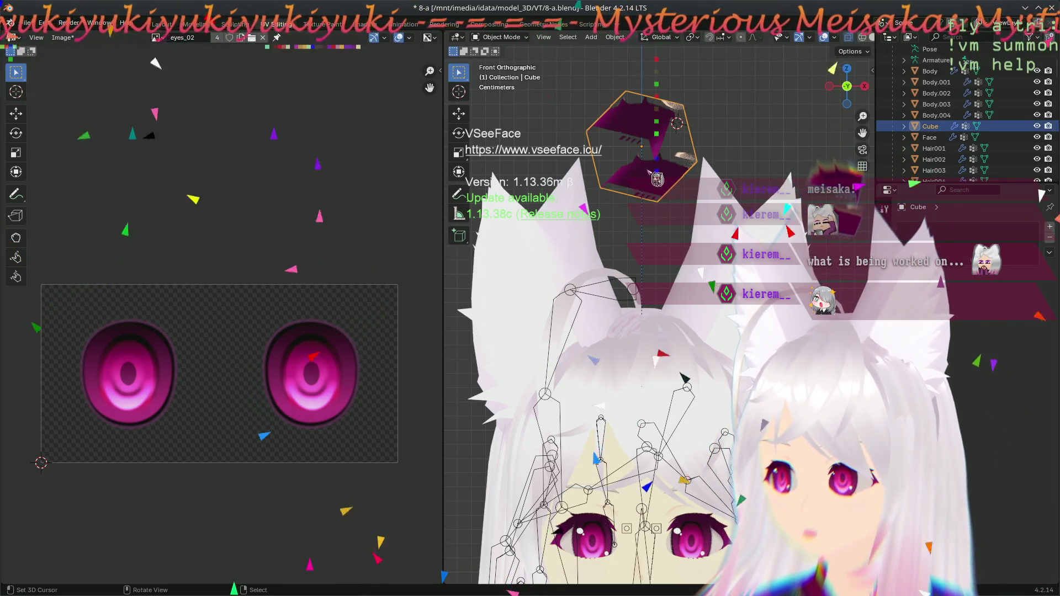
{"action": "mouse_move", "coordinate": [551, 232]}
{"action": "middle_mouse_down"}
{"action": "mouse_move", "coordinate": [449, 390]}
{"action": "mouse_move", "coordinate": [475, 378]}
{"action": "middle_mouse_up"}
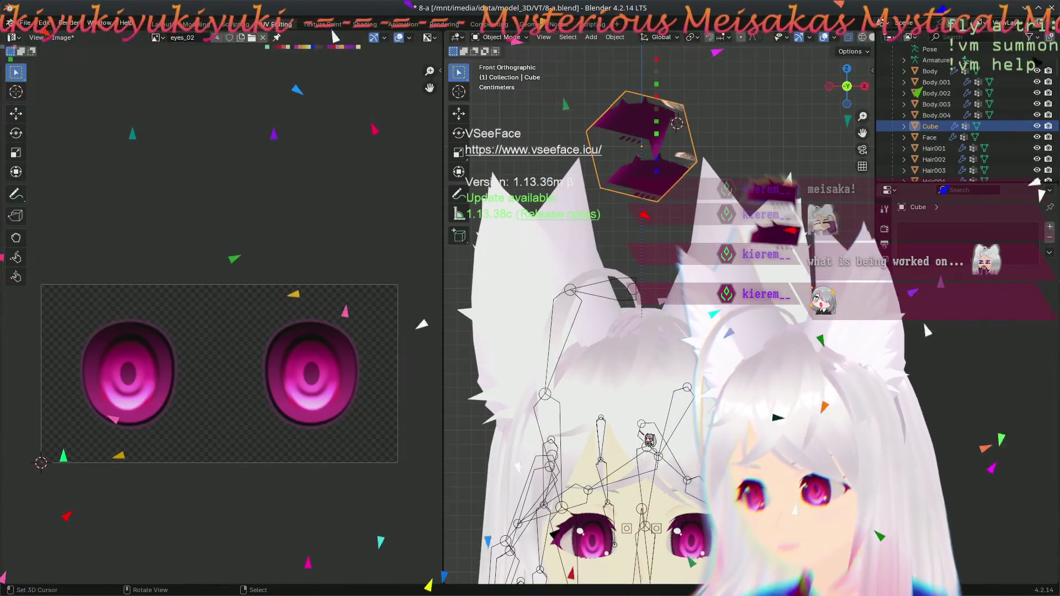
{"action": "scroll", "coordinate": [618, 168], "scroll_direction": "down", "scroll_amount": 4}
{"action": "mouse_move", "coordinate": [475, 386]}
{"action": "middle_mouse_down"}
{"action": "mouse_move", "coordinate": [606, 412]}
{"action": "mouse_move", "coordinate": [790, 426]}
{"action": "middle_mouse_up"}
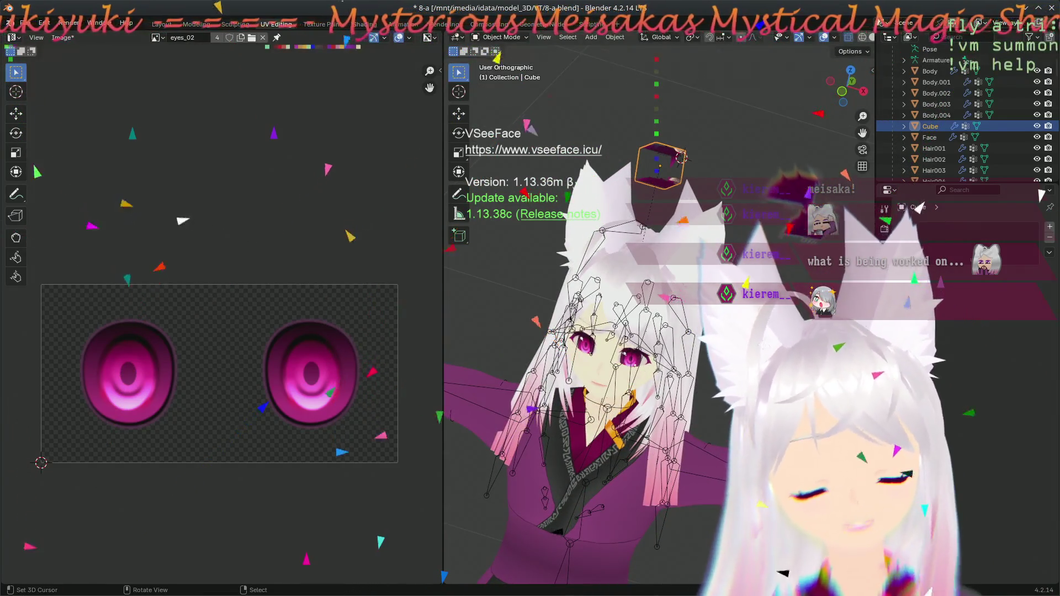
{"action": "key", "text": "KP_1"}
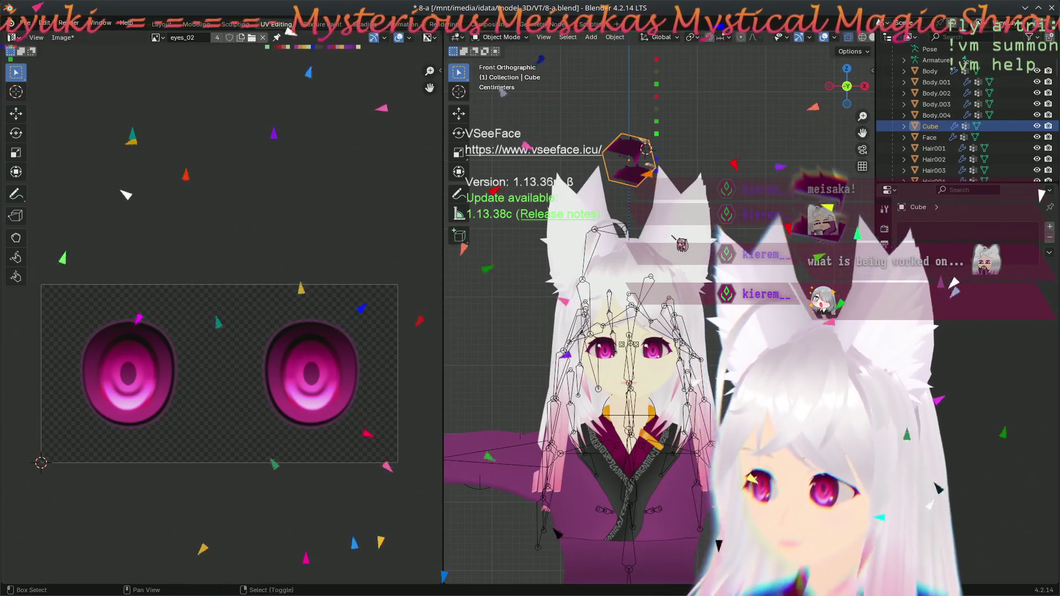
{"action": "scroll", "coordinate": [682, 245], "scroll_direction": "up", "scroll_amount": 4}
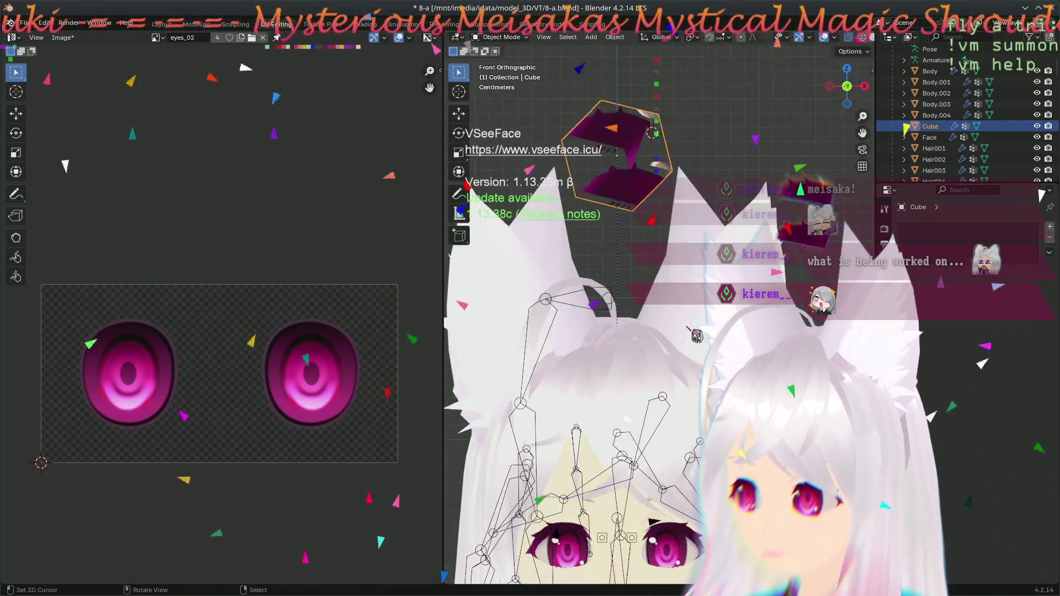
{"action": "middle_click_drag", "start_coordinate": [690, 358], "coordinate": [662, 210], "text": "shift"}
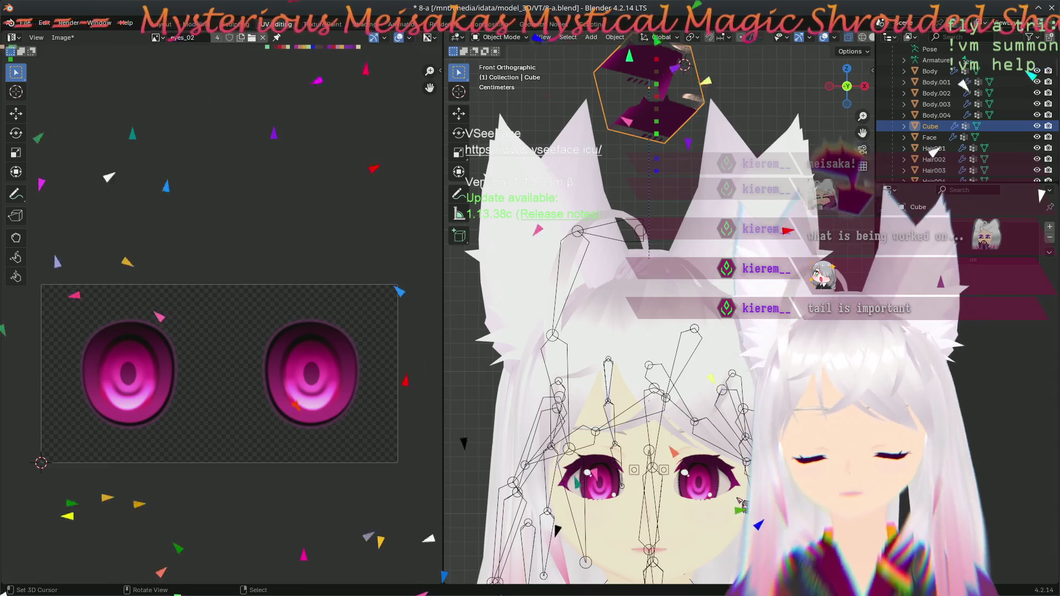
{"action": "scroll", "coordinate": [717, 359], "scroll_direction": "down", "scroll_amount": 2}
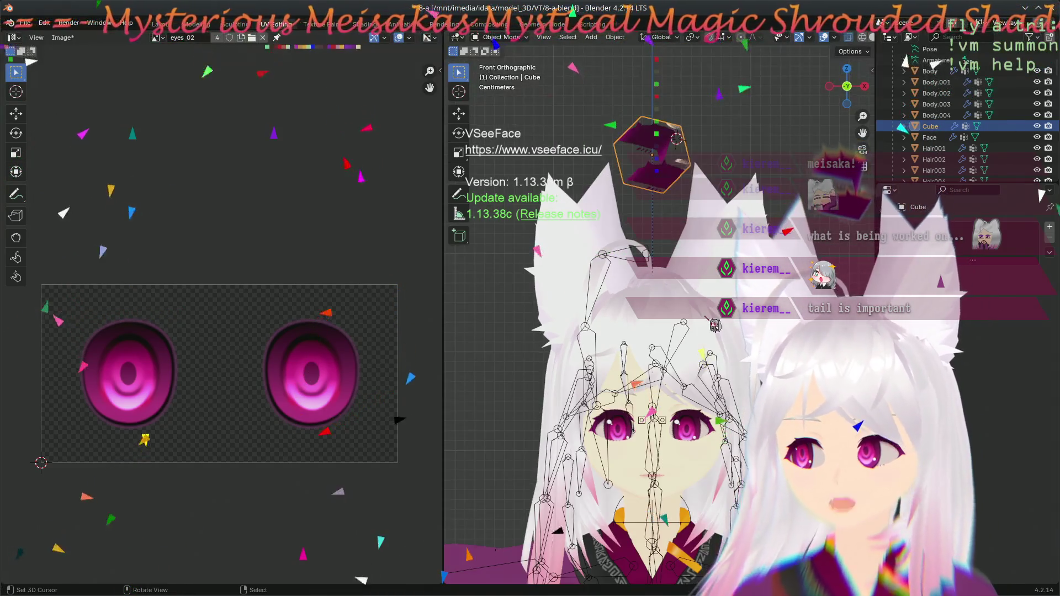
{"action": "middle_click_drag", "start_coordinate": [712, 489], "coordinate": [662, 229], "text": "shift"}
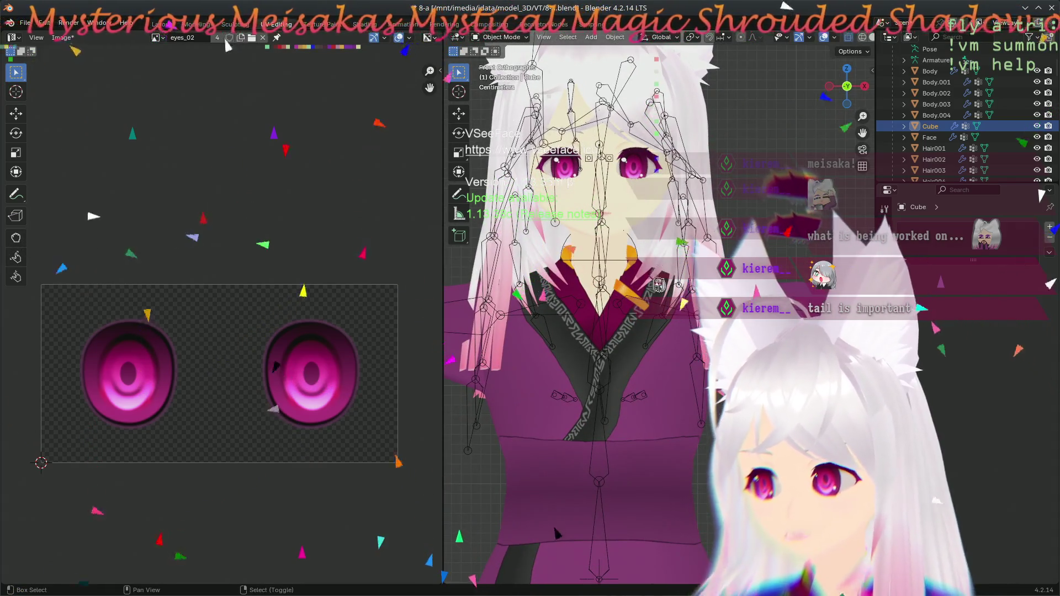
{"action": "scroll", "coordinate": [638, 408], "scroll_direction": "up", "scroll_amount": 6}
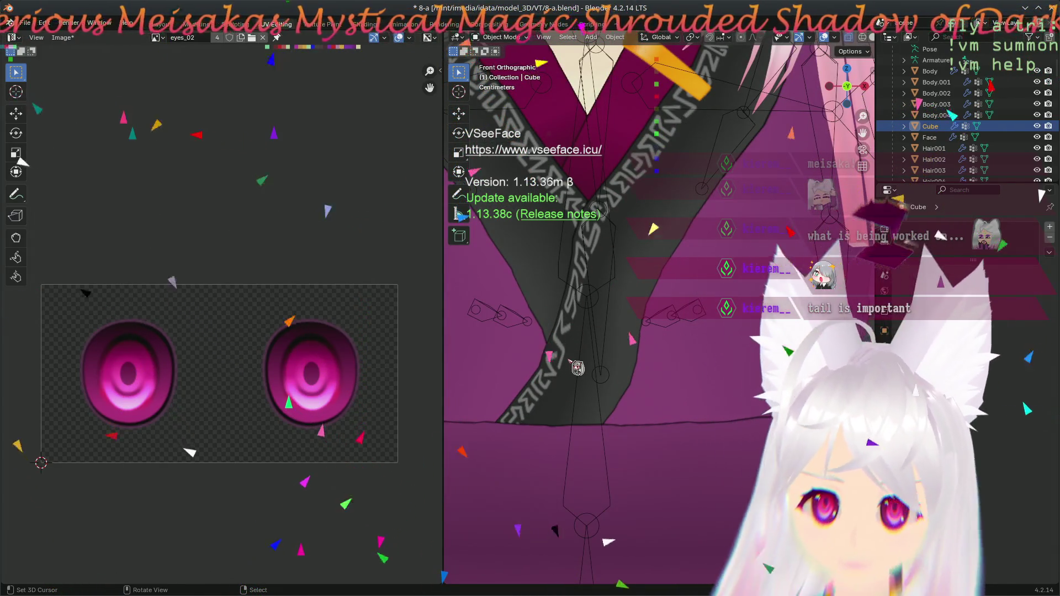
{"action": "scroll", "coordinate": [590, 347], "scroll_direction": "down", "scroll_amount": 3}
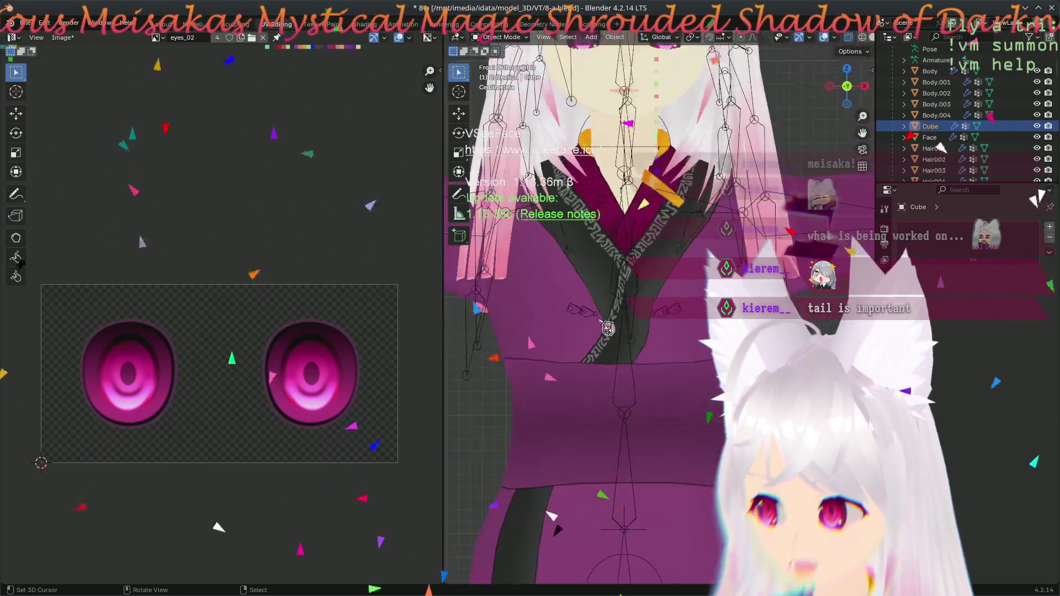
{"action": "scroll", "coordinate": [607, 321], "scroll_direction": "up", "scroll_amount": 3}
{"action": "mouse_move", "coordinate": [615, 309]}
{"action": "middle_mouse_down"}
{"action": "mouse_move", "coordinate": [646, 366]}
{"action": "mouse_move", "coordinate": [645, 303]}
{"action": "middle_mouse_up"}
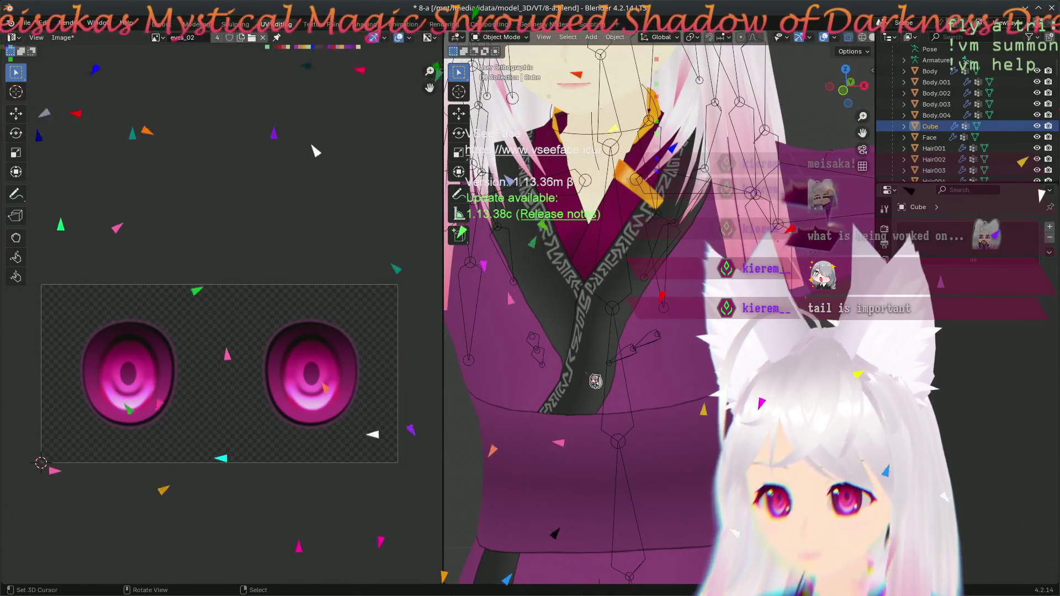
{"action": "scroll", "coordinate": [607, 353], "scroll_direction": "down", "scroll_amount": 5}
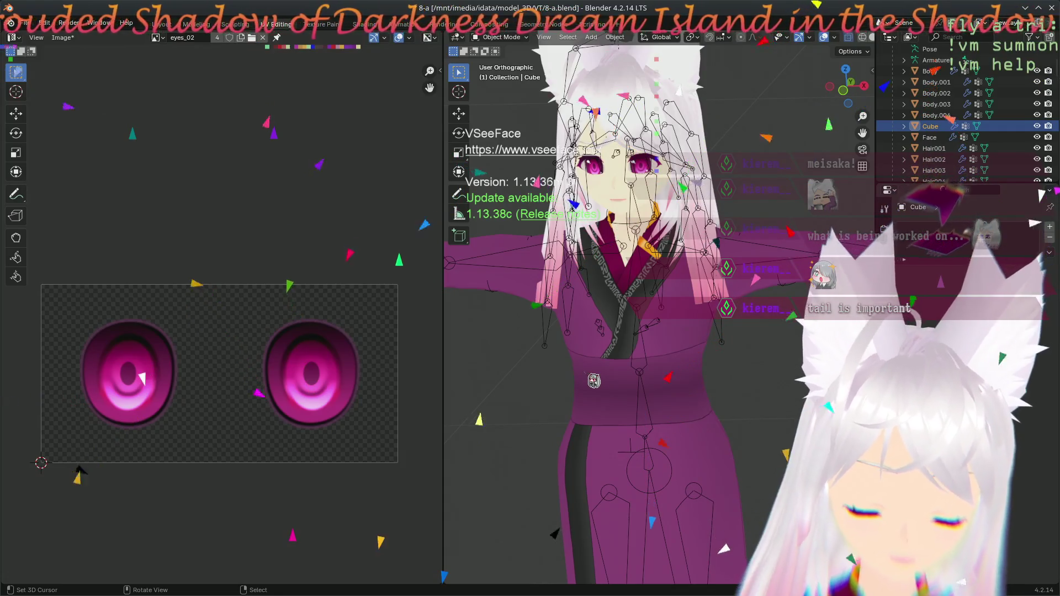
{"action": "scroll", "coordinate": [733, 257], "scroll_direction": "up", "scroll_amount": 3}
{"action": "mouse_move", "coordinate": [733, 257]}
{"action": "middle_mouse_down"}
{"action": "mouse_move", "coordinate": [720, 367]}
{"action": "mouse_move", "coordinate": [651, 332]}
{"action": "middle_mouse_up"}
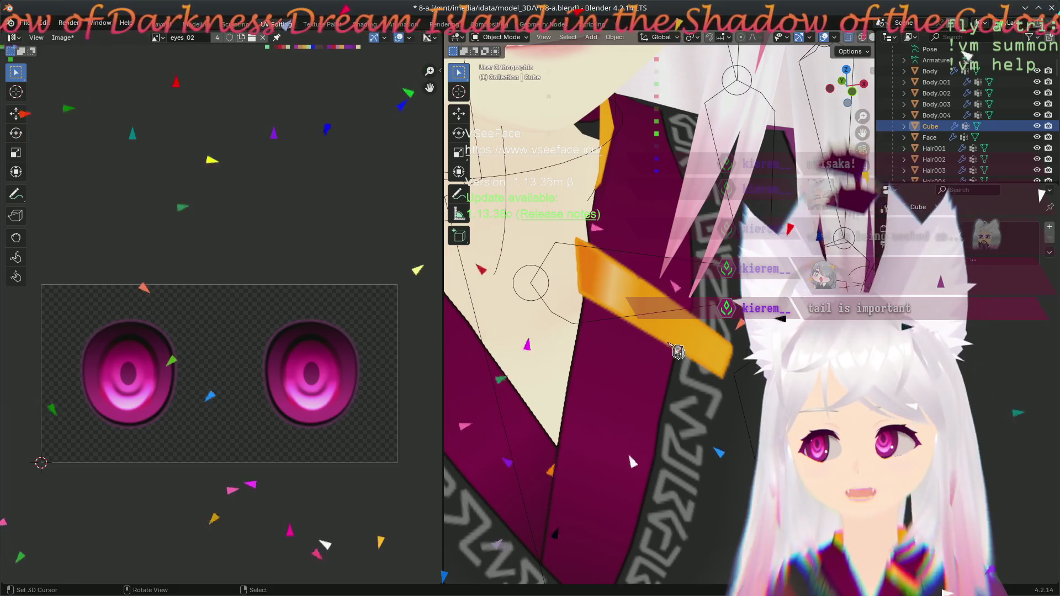
{"action": "middle_click_drag", "start_coordinate": [677, 351], "coordinate": [696, 383]}
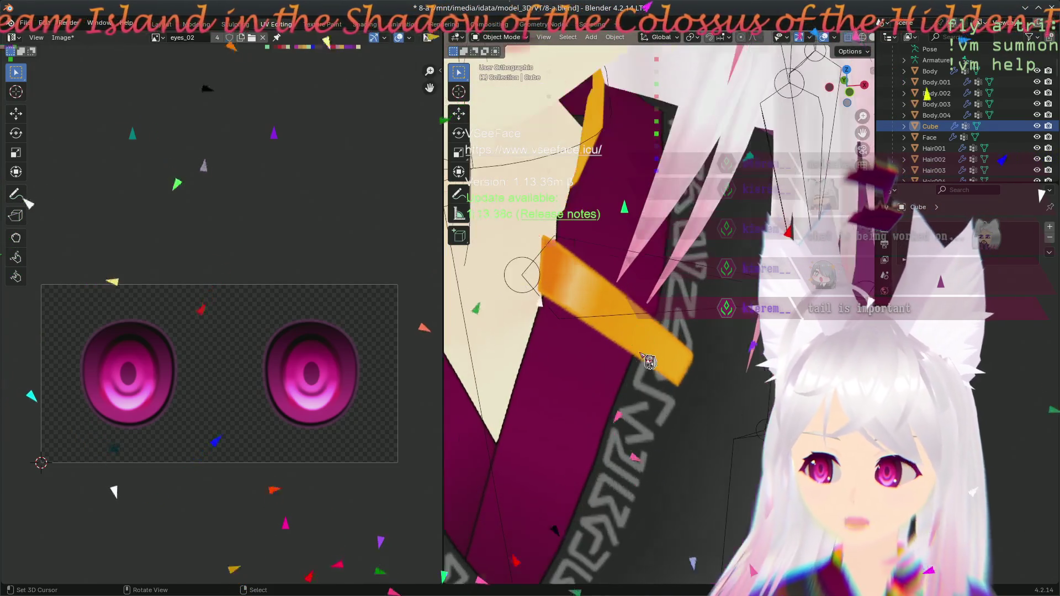
{"action": "middle_click_drag", "start_coordinate": [572, 386], "coordinate": [585, 374]}
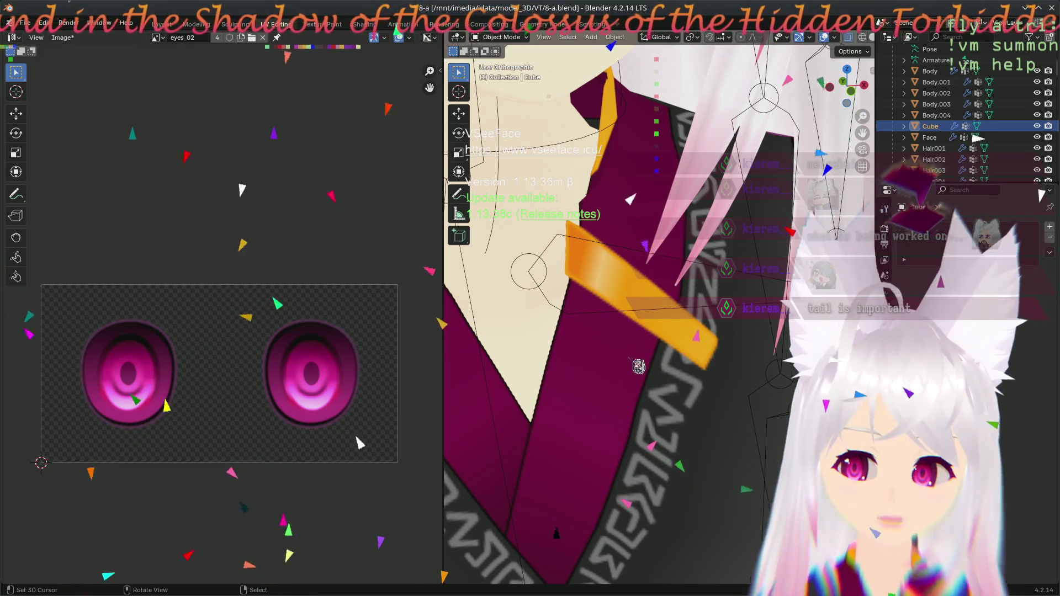
{"action": "mouse_move", "coordinate": [631, 371]}
{"action": "middle_mouse_down"}
{"action": "mouse_move", "coordinate": [678, 352]}
{"action": "mouse_move", "coordinate": [568, 360]}
{"action": "mouse_move", "coordinate": [608, 357]}
{"action": "middle_mouse_up"}
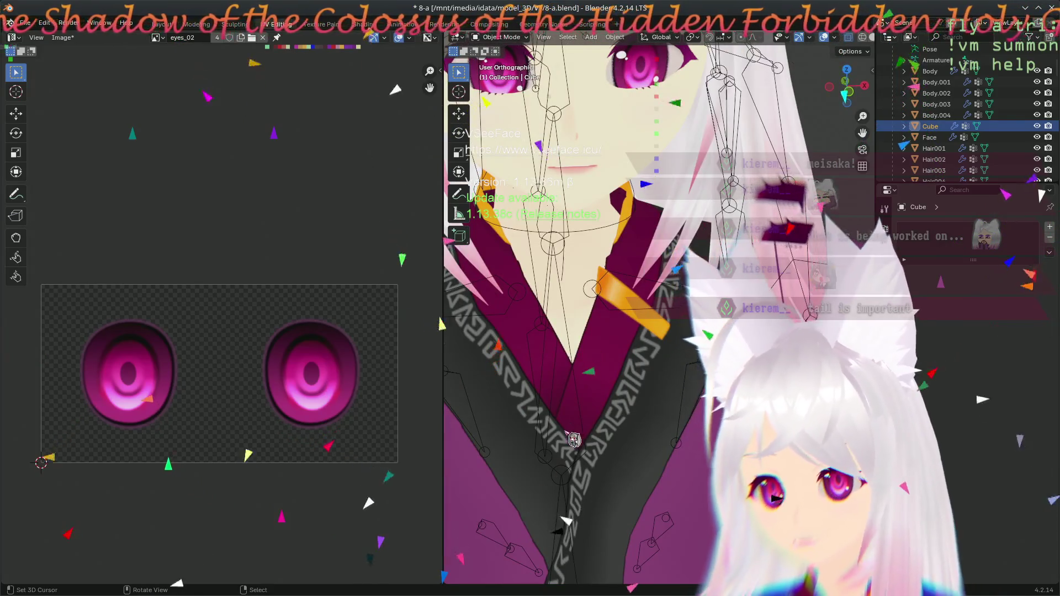
{"action": "scroll", "coordinate": [657, 400], "scroll_direction": "down", "scroll_amount": 3}
{"action": "mouse_move", "coordinate": [607, 359]}
{"action": "middle_mouse_down"}
{"action": "mouse_move", "coordinate": [569, 348]}
{"action": "mouse_move", "coordinate": [591, 331]}
{"action": "mouse_move", "coordinate": [568, 353]}
{"action": "middle_mouse_up"}
{"action": "middle_click_drag", "start_coordinate": [661, 431], "coordinate": [594, 426]}
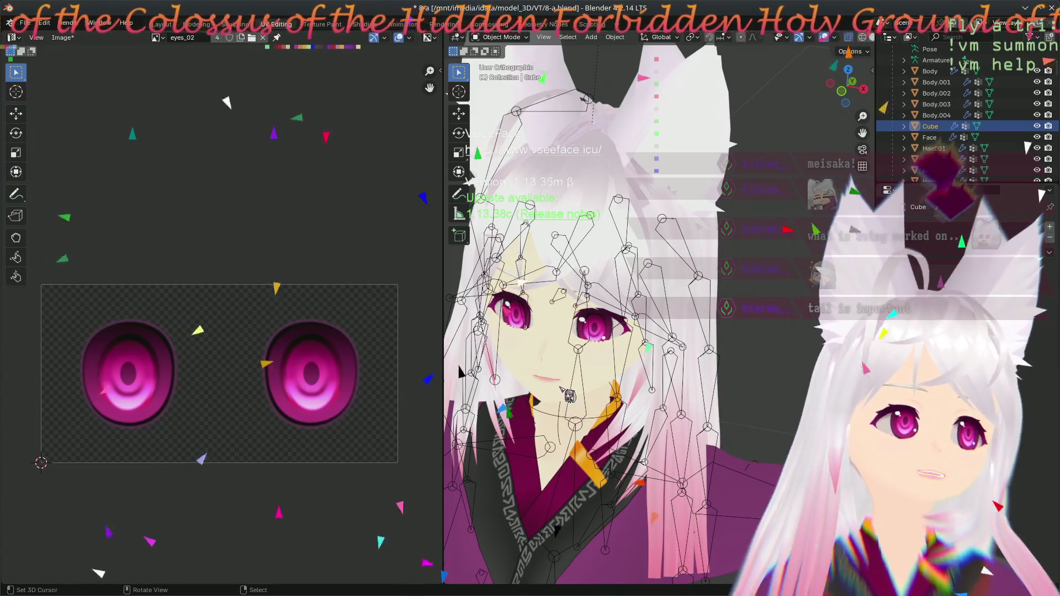
{"action": "mouse_move", "coordinate": [593, 196]}
{"action": "middle_mouse_down", "text": "shift"}
{"action": "mouse_move", "coordinate": [613, 364]}
{"action": "mouse_move", "coordinate": [716, 302]}
{"action": "mouse_move", "coordinate": [623, 321]}
{"action": "mouse_move", "coordinate": [669, 330]}
{"action": "middle_mouse_up", "text": "shift"}
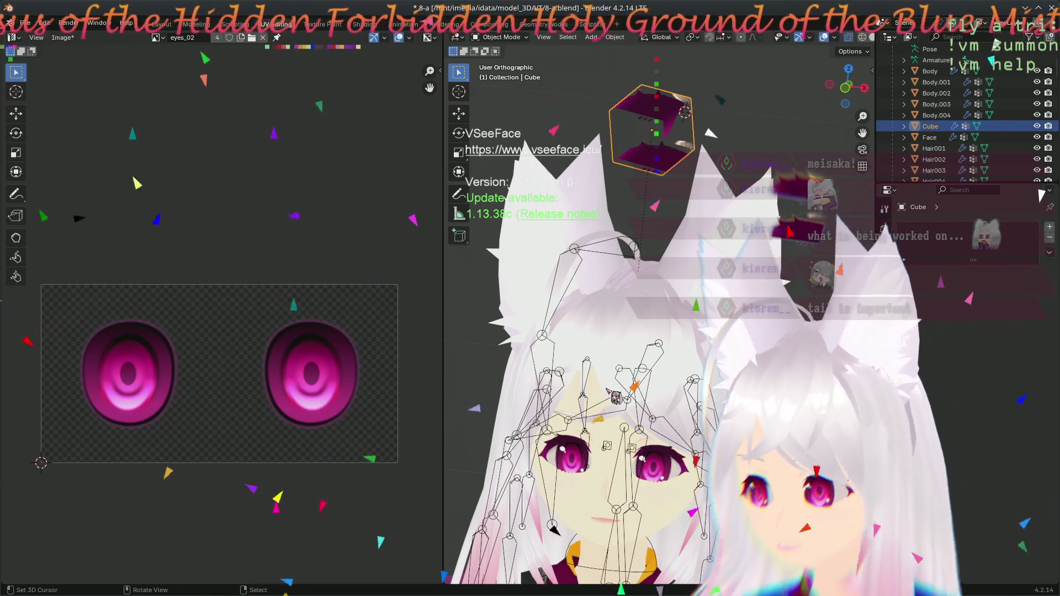
{"action": "middle_click_drag", "start_coordinate": [572, 488], "coordinate": [568, 373], "text": "shift"}
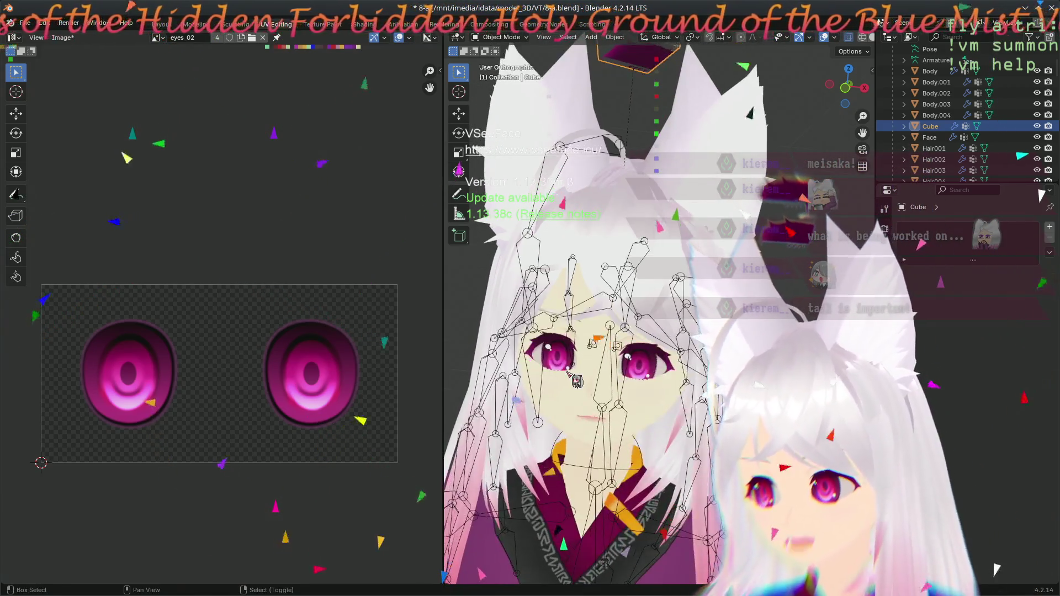
- Select the armature, switch to Pose Mode, and test-rotate the J_Bip_C_Head bone
{"action": "middle_click_drag", "start_coordinate": [650, 377], "coordinate": [552, 393]}
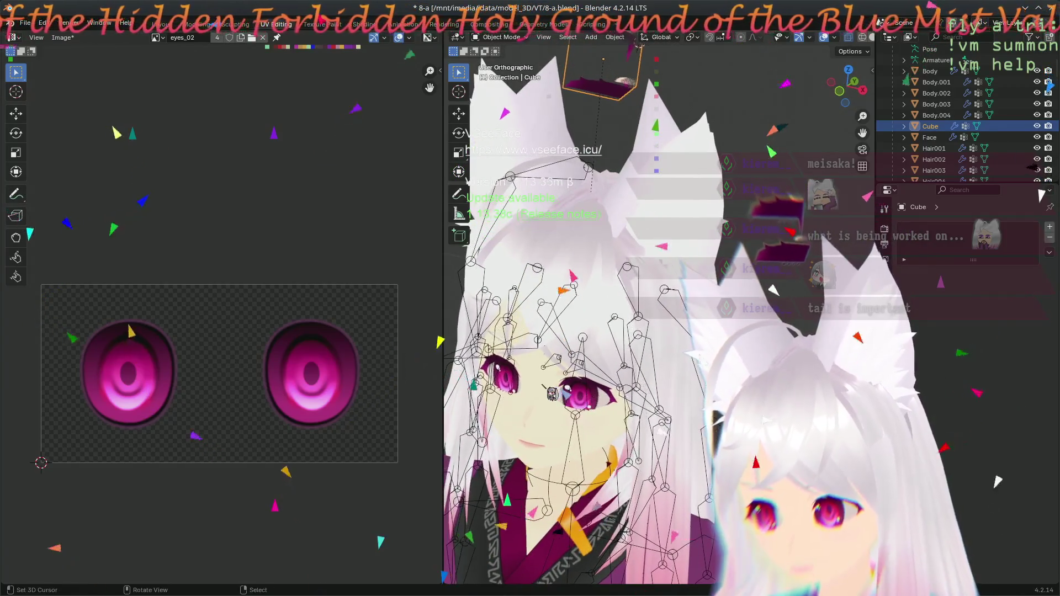
{"action": "left_click", "coordinate": [564, 375]}
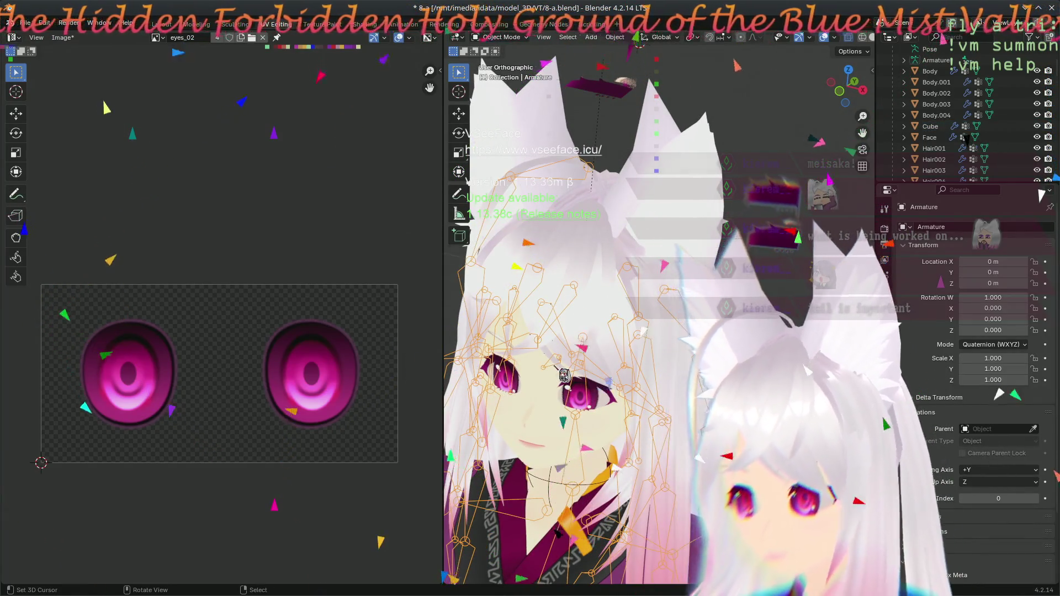
{"action": "key", "text": "Tab"}
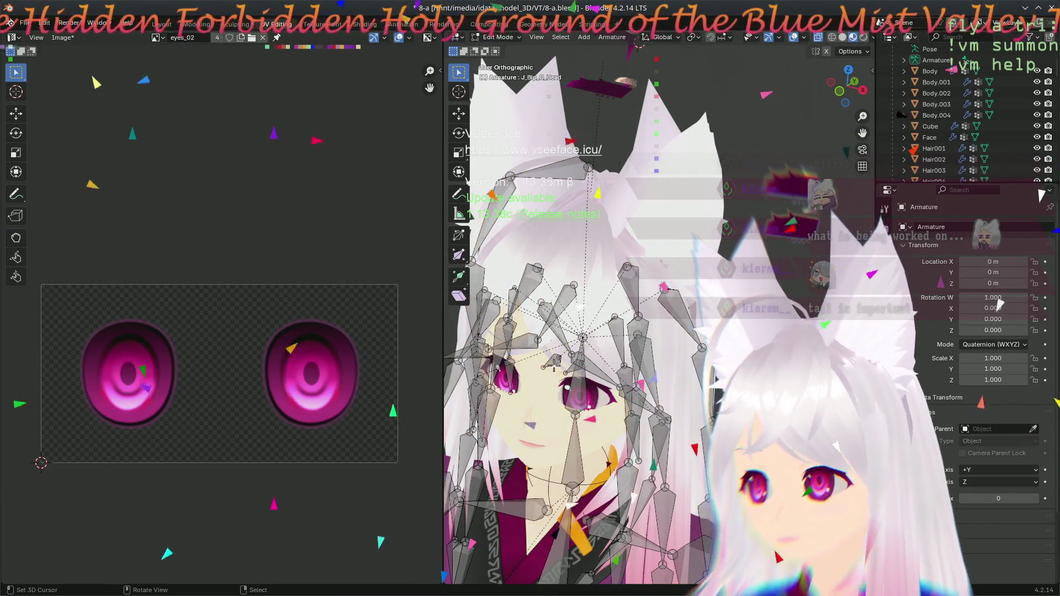
{"action": "key", "text": "Tab"}
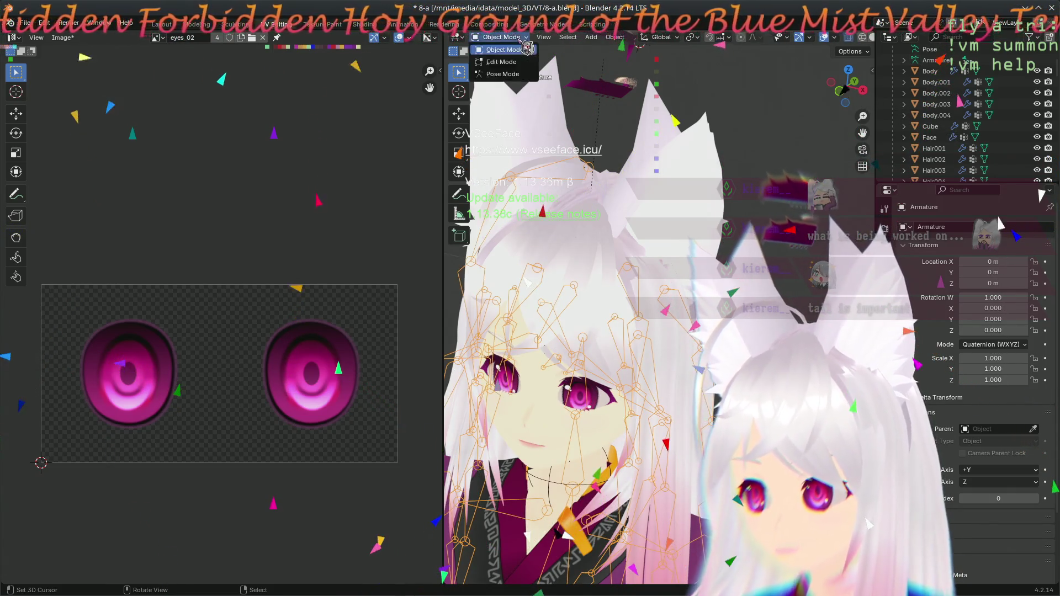
{"action": "left_click", "coordinate": [503, 76]}
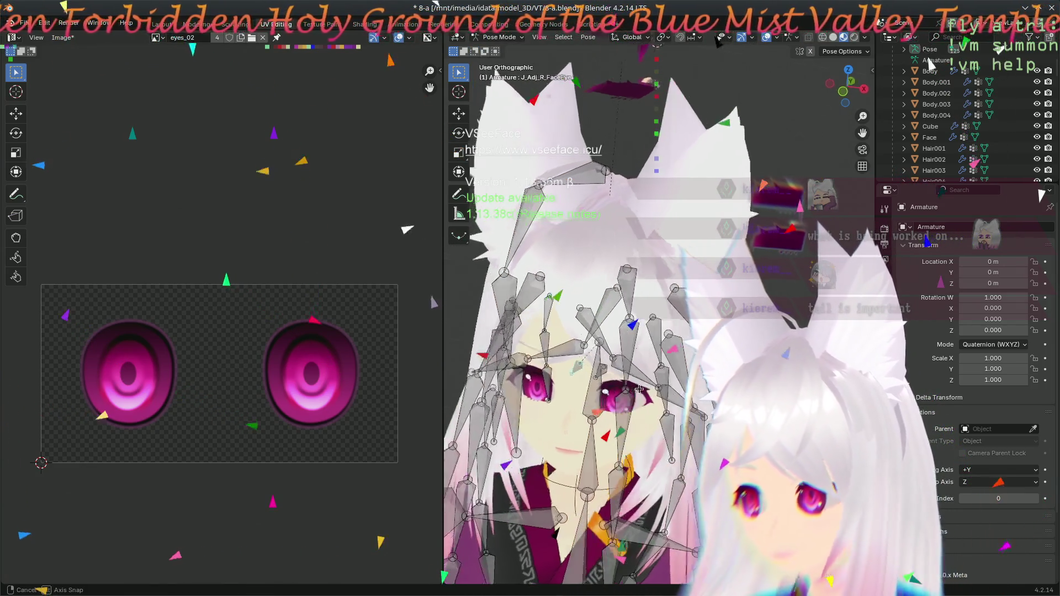
{"action": "left_click", "coordinate": [604, 352]}
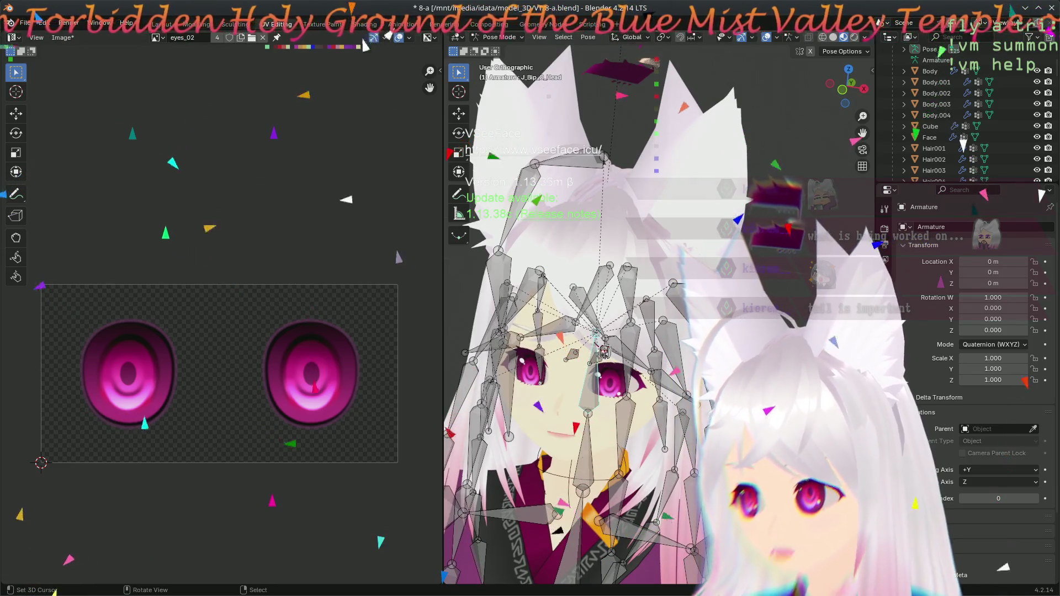
{"action": "key", "text": "r"}
{"action": "left_click", "coordinate": [615, 372]}
- Inspect the J_Adj_R_FaceEye and J_Adj_L_FaceEye eye bones from several angles
{"action": "left_click", "coordinate": [600, 368]}
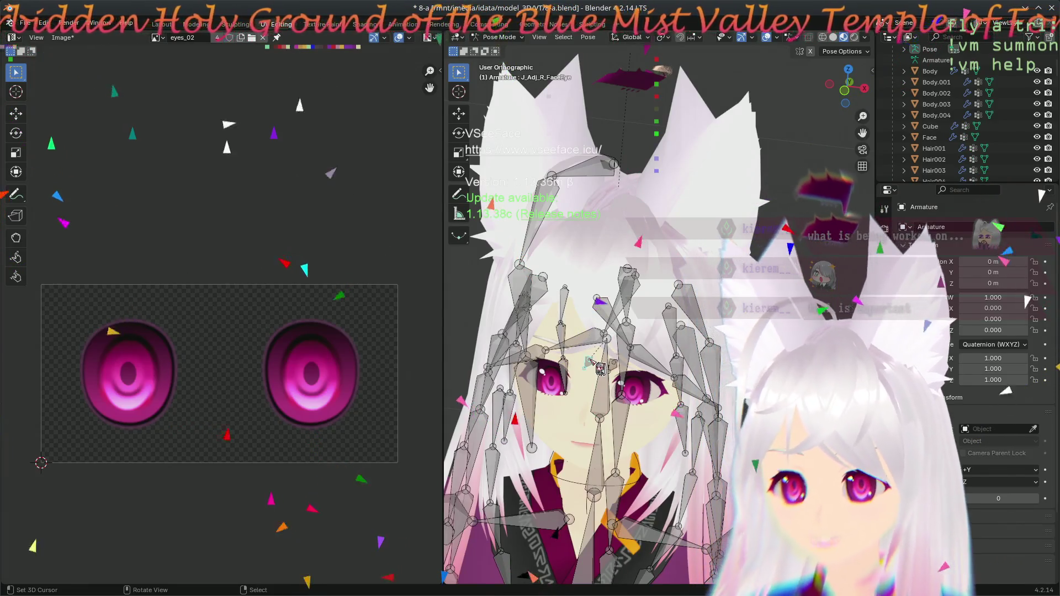
{"action": "middle_click_drag", "start_coordinate": [663, 331], "coordinate": [660, 341]}
{"action": "left_click", "coordinate": [625, 369]}
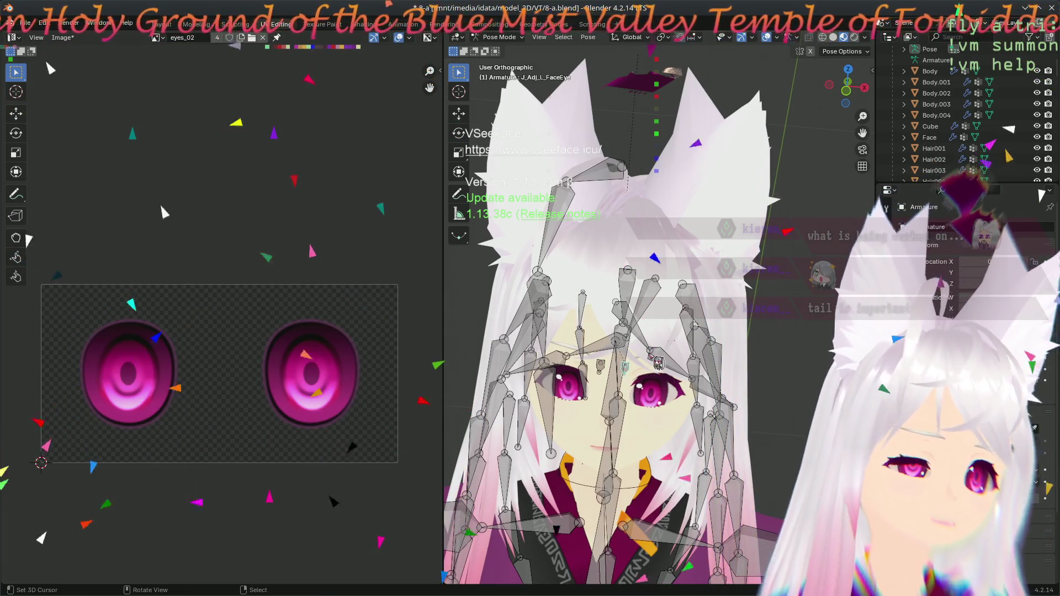
{"action": "mouse_move", "coordinate": [625, 369]}
{"action": "middle_mouse_down"}
{"action": "mouse_move", "coordinate": [669, 308]}
{"action": "mouse_move", "coordinate": [756, 276]}
{"action": "mouse_move", "coordinate": [731, 292]}
{"action": "mouse_move", "coordinate": [722, 370]}
{"action": "mouse_move", "coordinate": [711, 347]}
{"action": "mouse_move", "coordinate": [669, 324]}
{"action": "mouse_move", "coordinate": [690, 219]}
{"action": "middle_mouse_up"}
{"action": "left_click", "coordinate": [668, 326]}
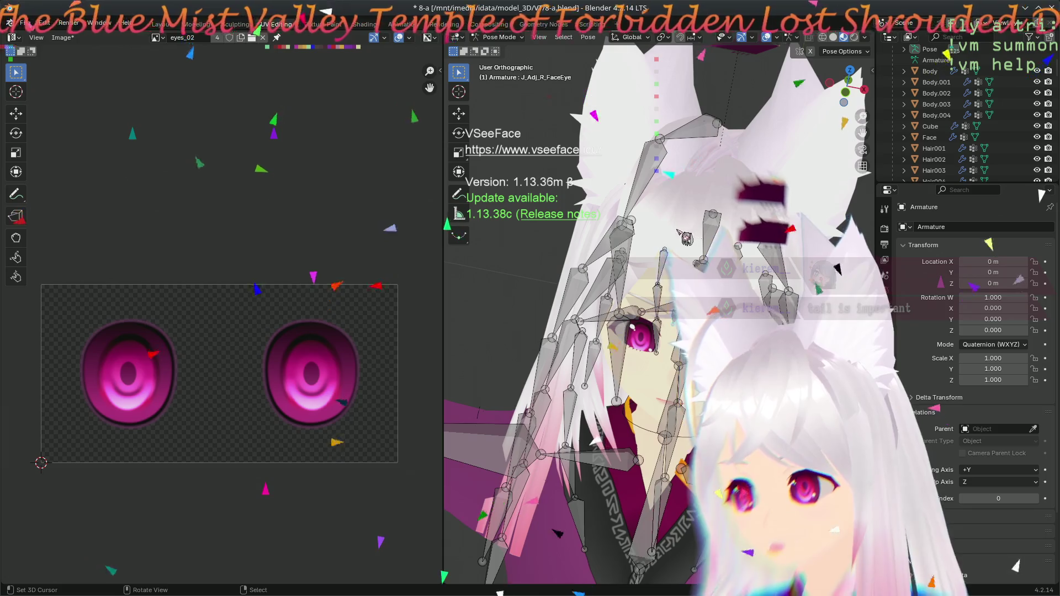
{"action": "middle_click_drag", "start_coordinate": [634, 217], "coordinate": [756, 237]}
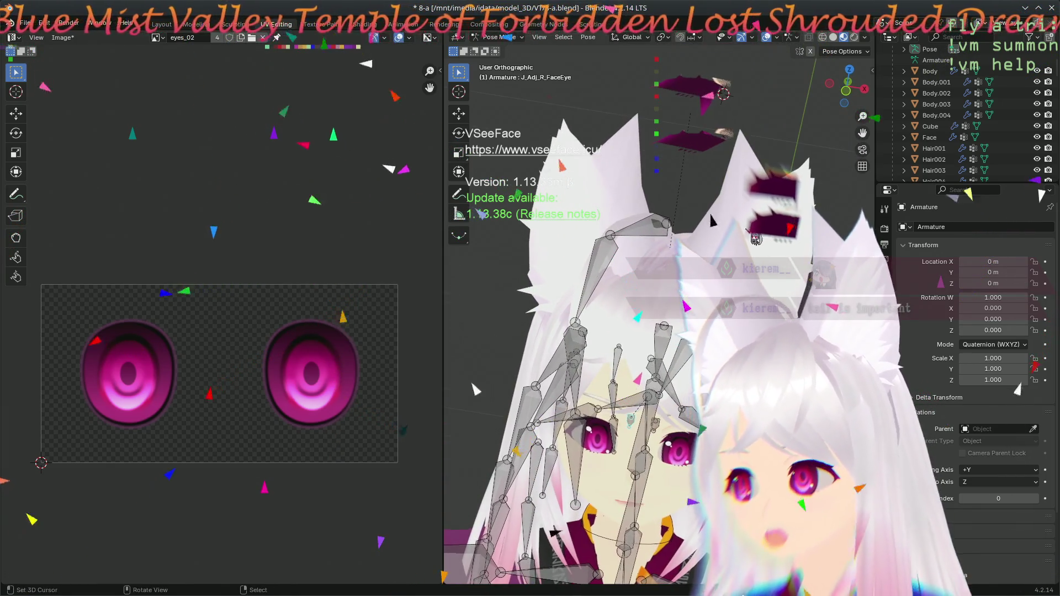
- Return the armature to Object Mode via the interaction mode list
{"action": "key", "text": "Tab"}
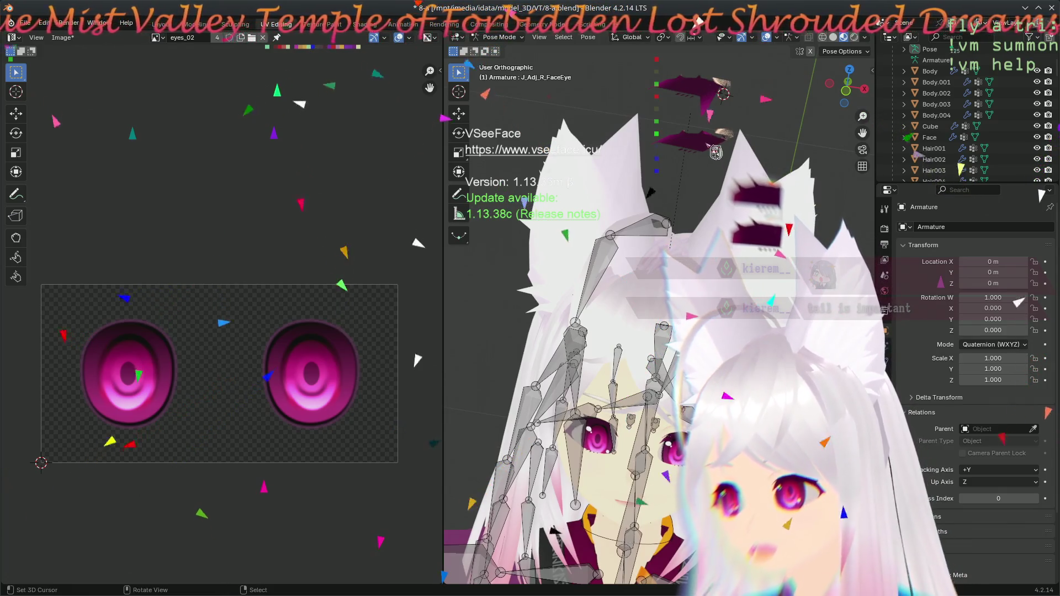
{"action": "middle_click_drag", "start_coordinate": [707, 166], "coordinate": [676, 255]}
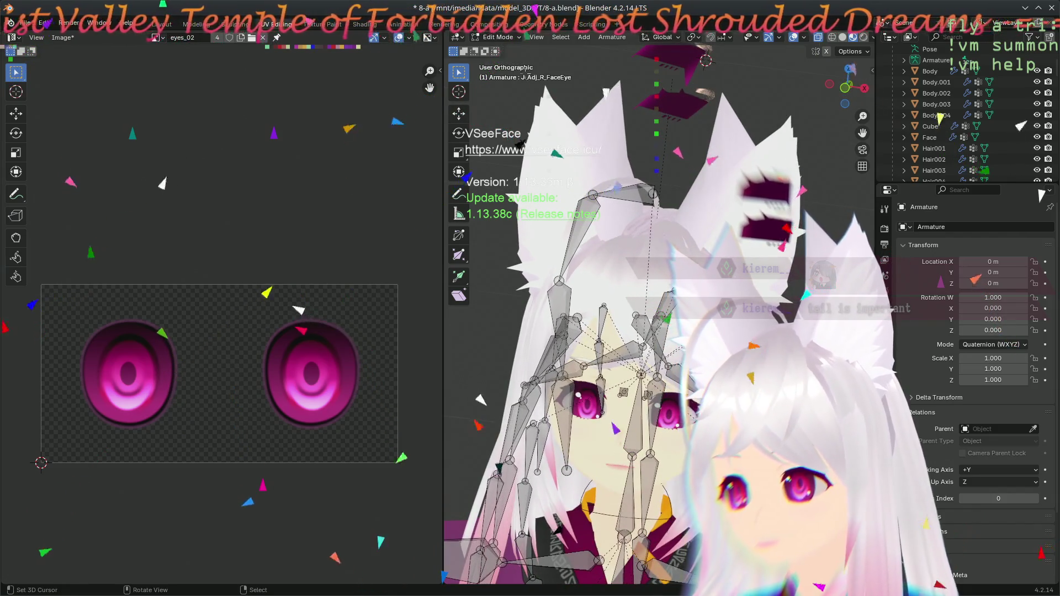
{"action": "key", "text": "Tab"}
{"action": "left_click", "coordinate": [510, 37]}
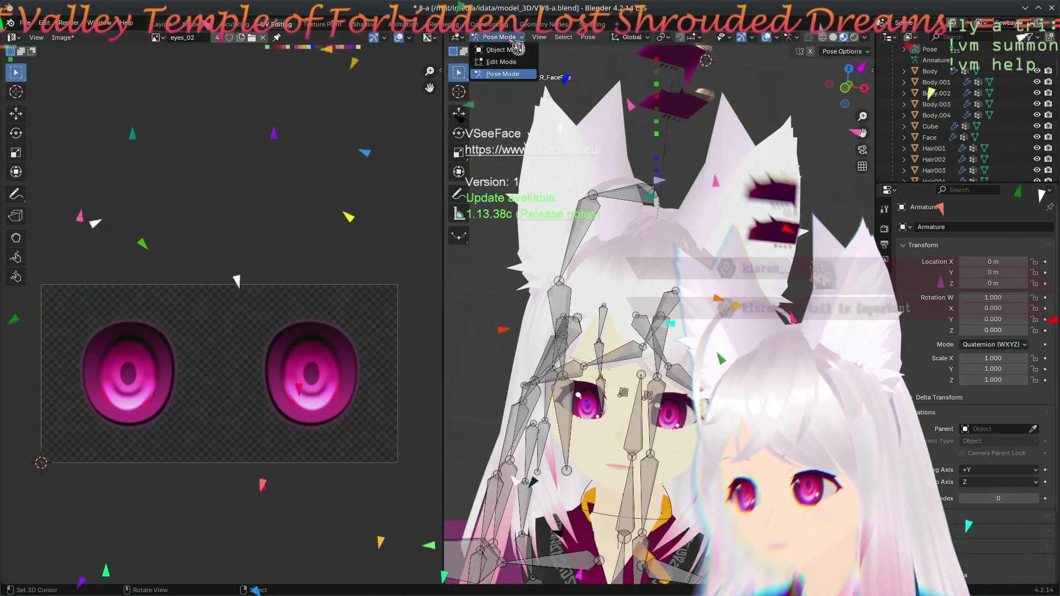
{"action": "left_click", "coordinate": [504, 50]}
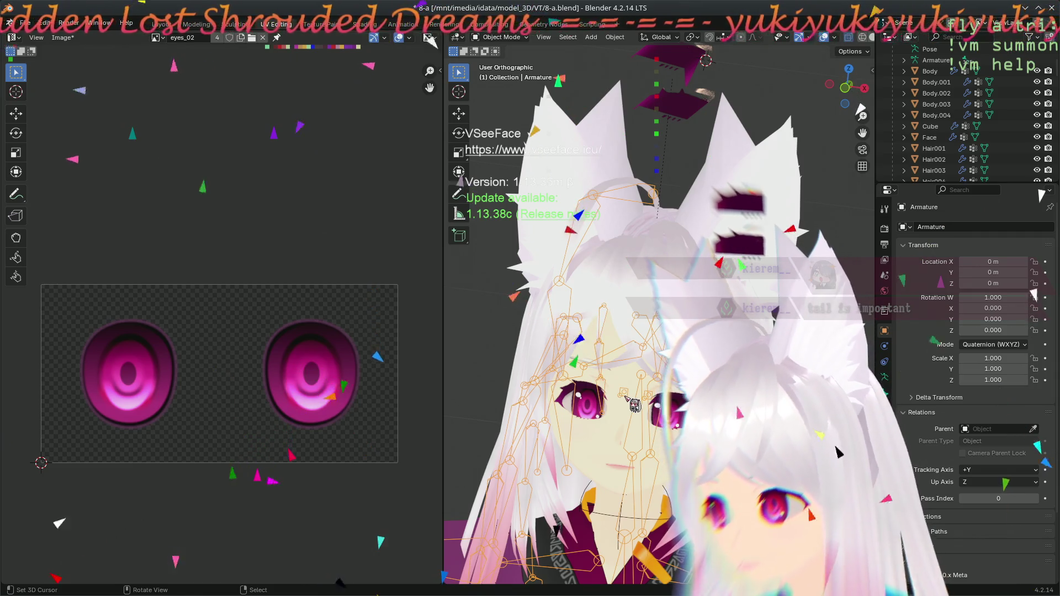
{"action": "key", "text": "Tab"}
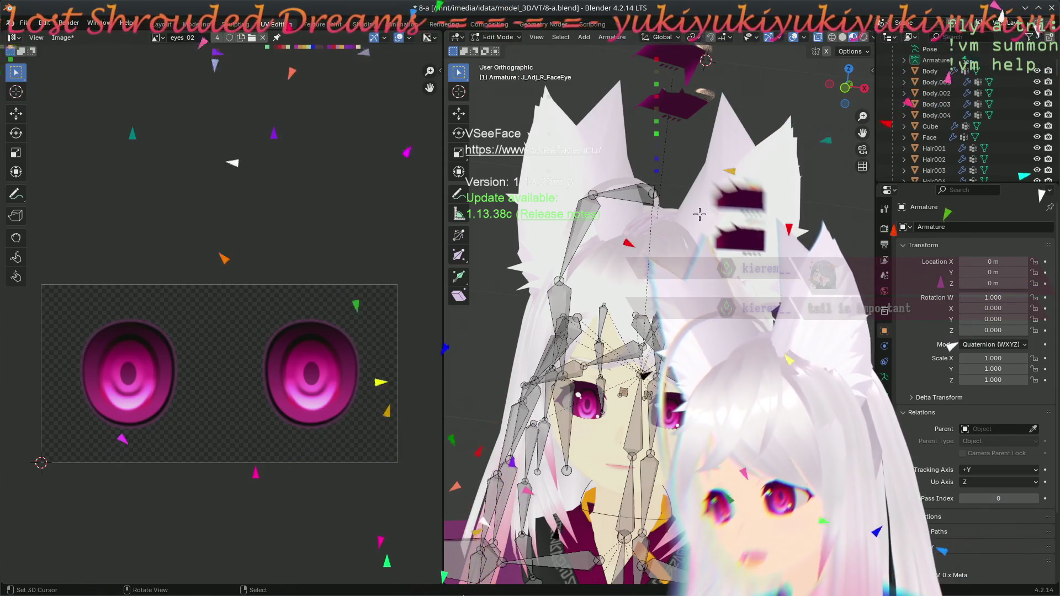
{"action": "key", "text": "Tab"}
{"action": "left_click", "coordinate": [677, 105]}
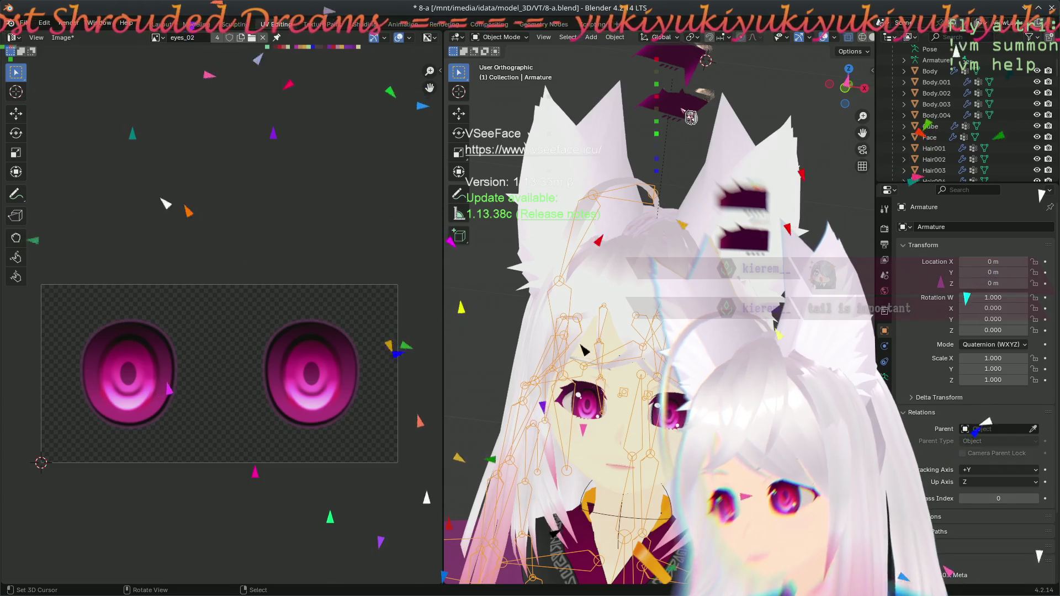
- Add a new vertex group to the Cube named Adj_L_Eye
{"action": "left_click", "coordinate": [886, 360]}
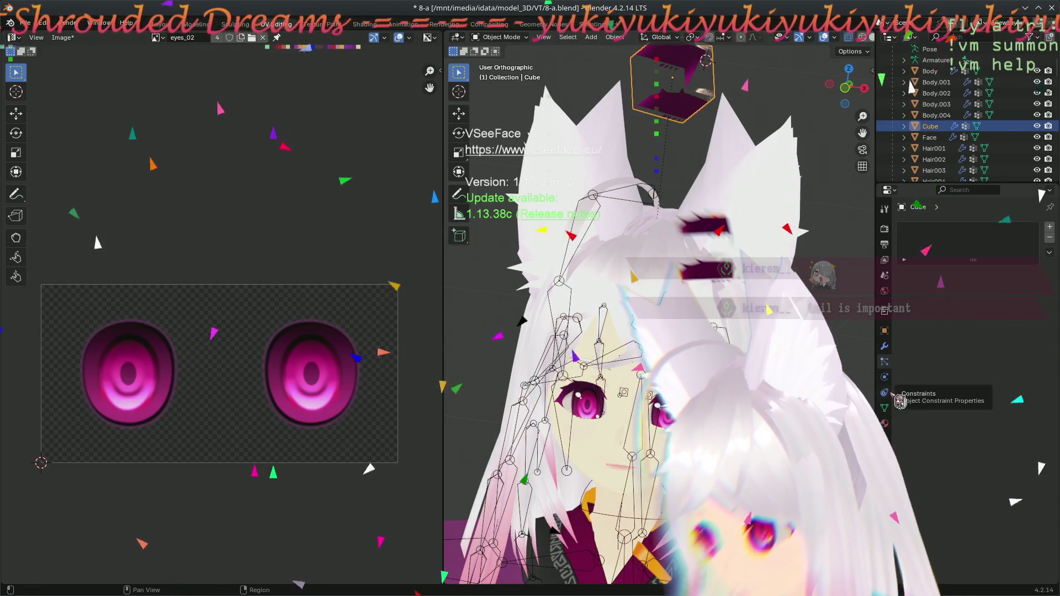
{"action": "left_click", "coordinate": [885, 408]}
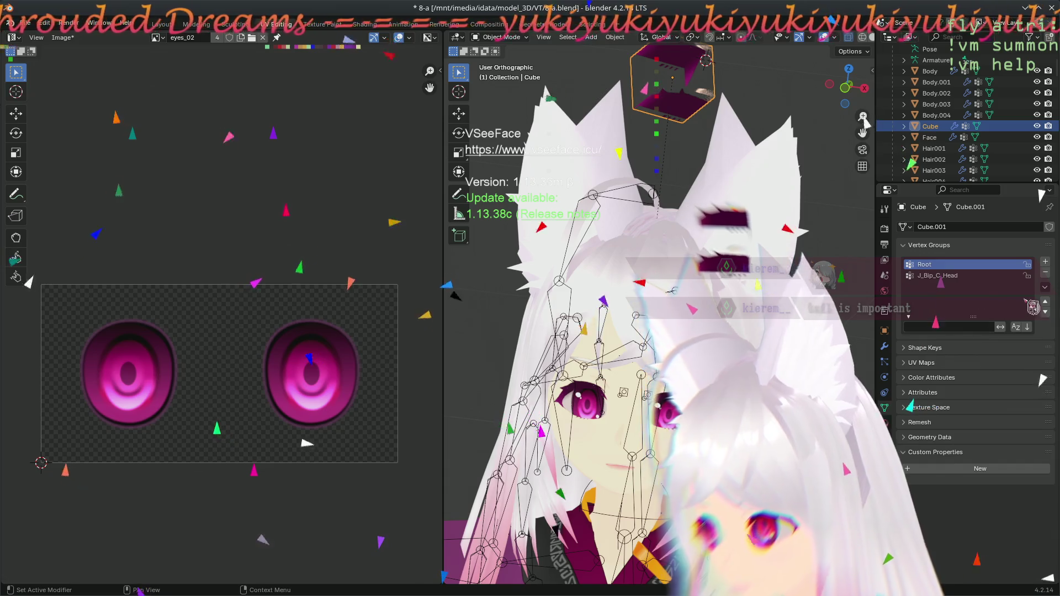
{"action": "left_click", "coordinate": [1046, 263]}
{"action": "type", "text": "J_"}
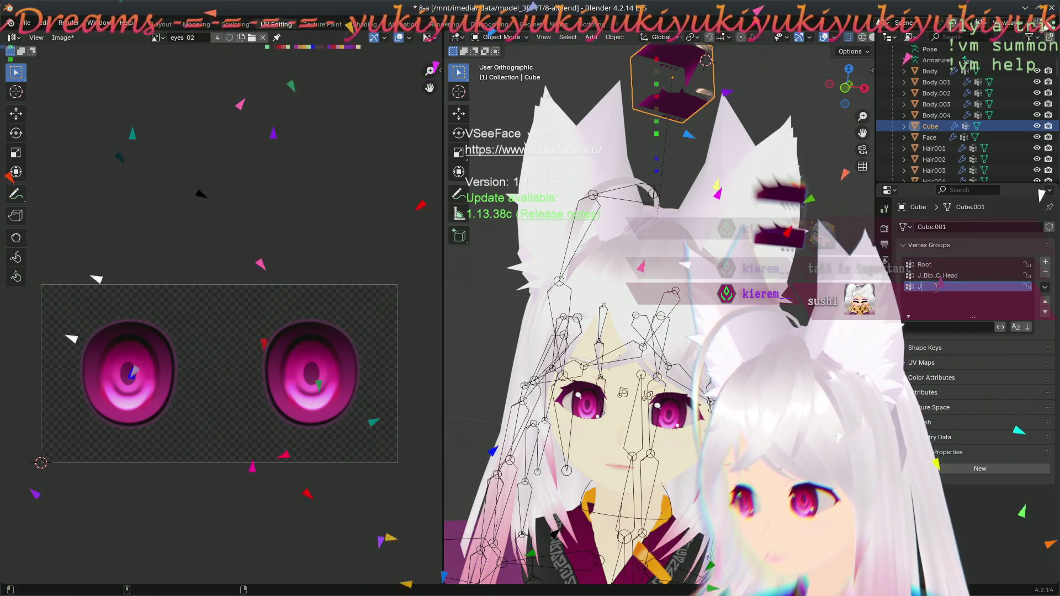
{"action": "type", "text": "Adj_"}
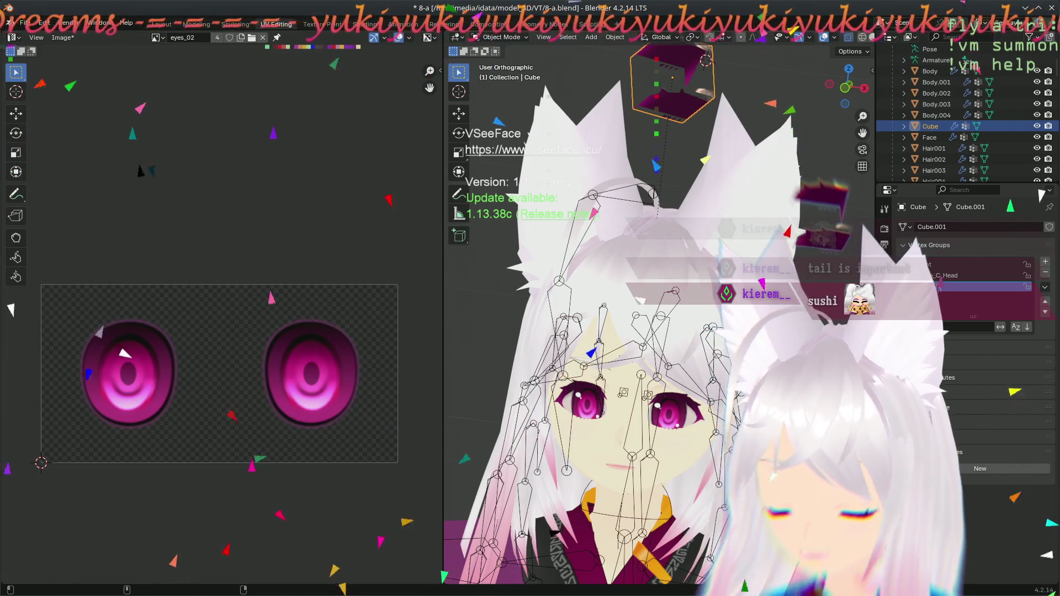
{"action": "type", "text": "L_Eye"}
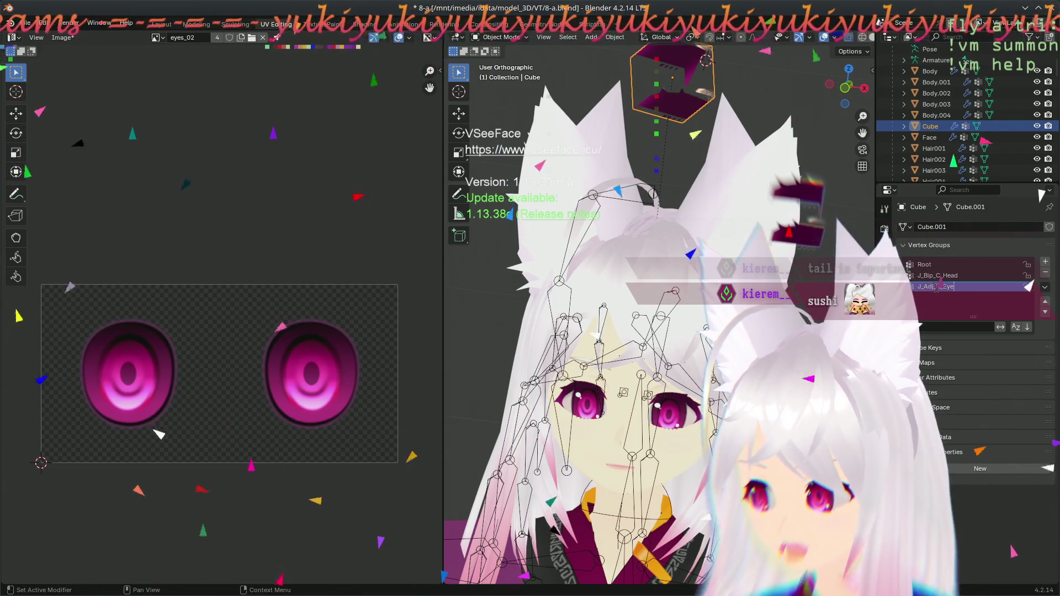
{"action": "key", "text": "Return"}
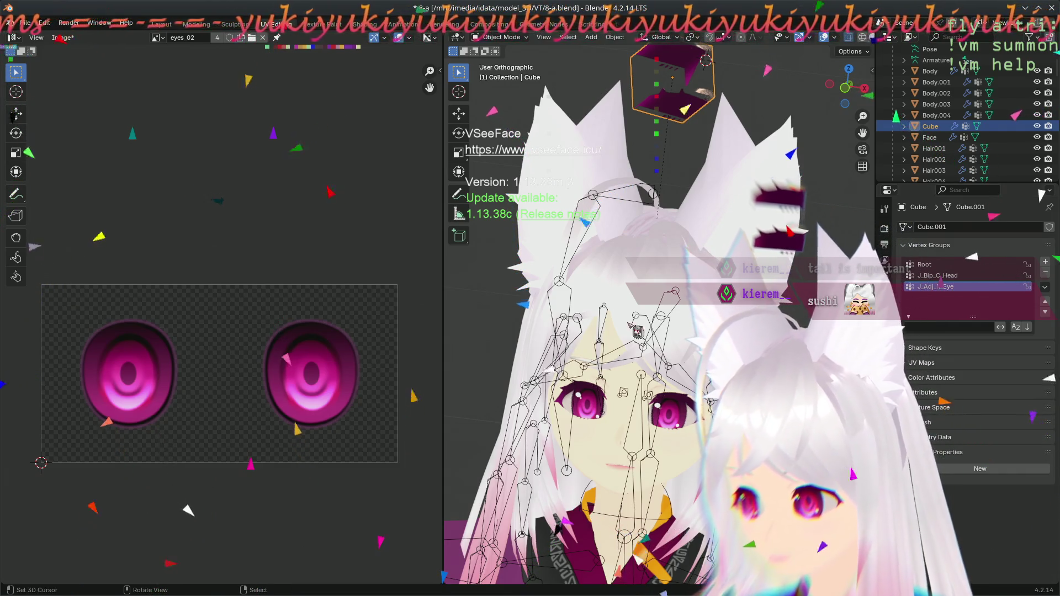
- Check the armature's bone names in Edit Mode, then reselect the Cube
{"action": "left_click", "coordinate": [635, 400]}
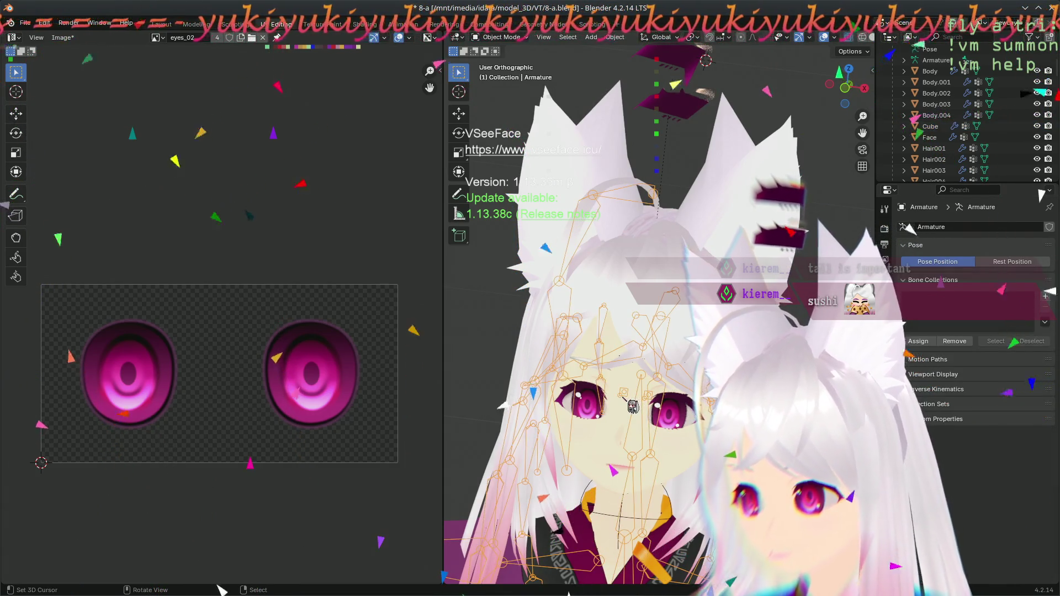
{"action": "key", "text": "Tab"}
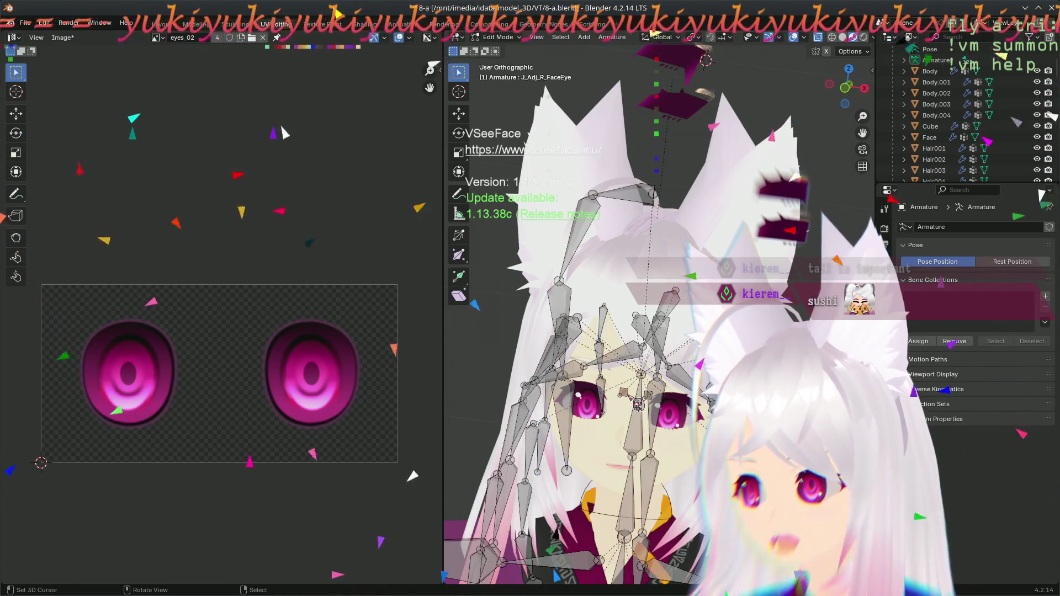
{"action": "key", "text": "Tab"}
{"action": "left_click", "coordinate": [697, 127]}
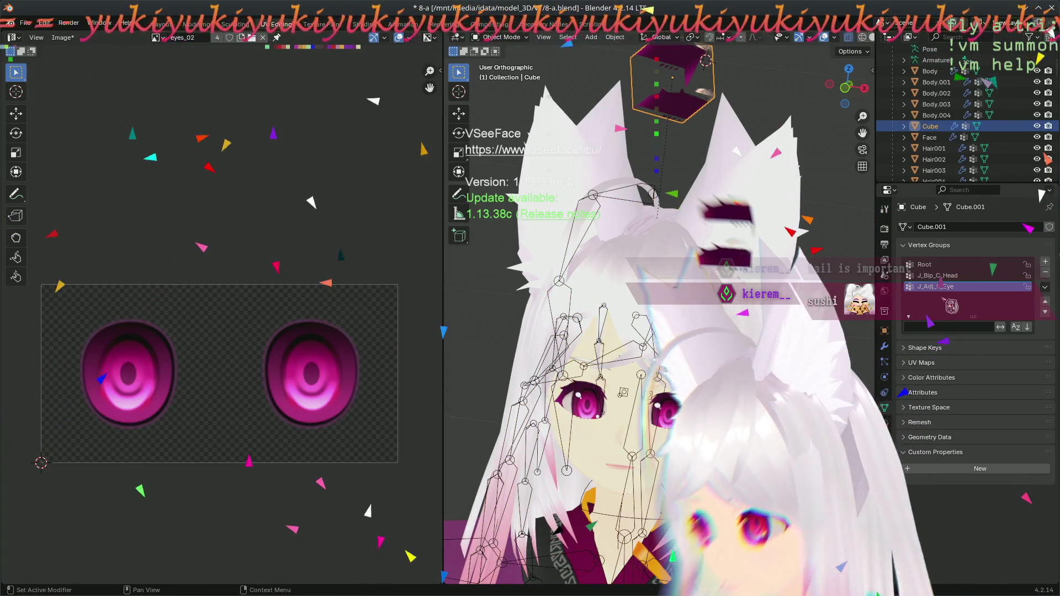
{"action": "right_click", "coordinate": [988, 289]}
{"action": "key", "text": "Escape"}
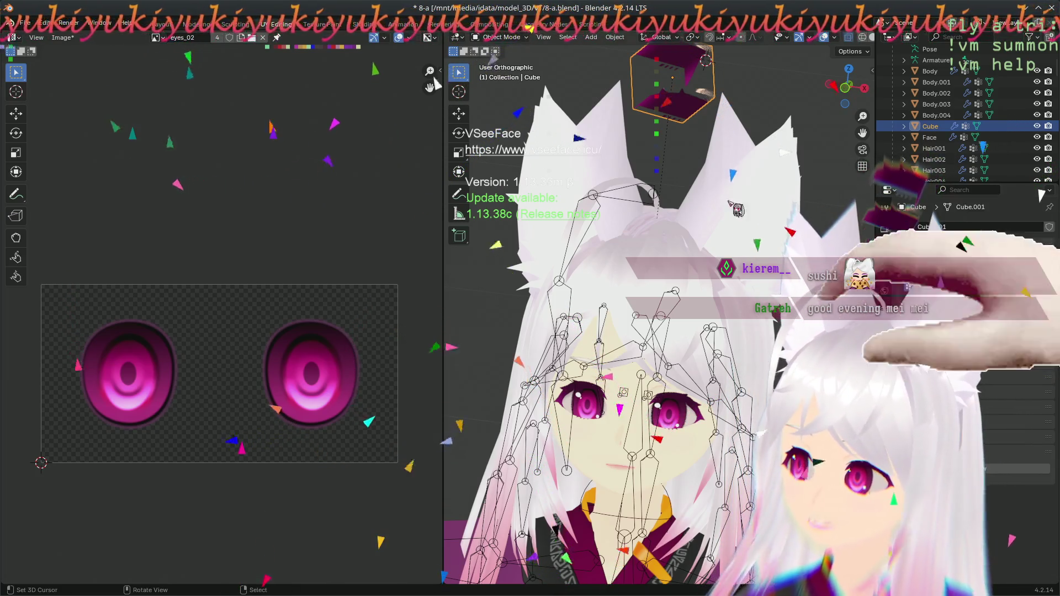
- In Edit Mode, select and deselect the eye group's vertices to verify membership
{"action": "key", "text": "Tab"}
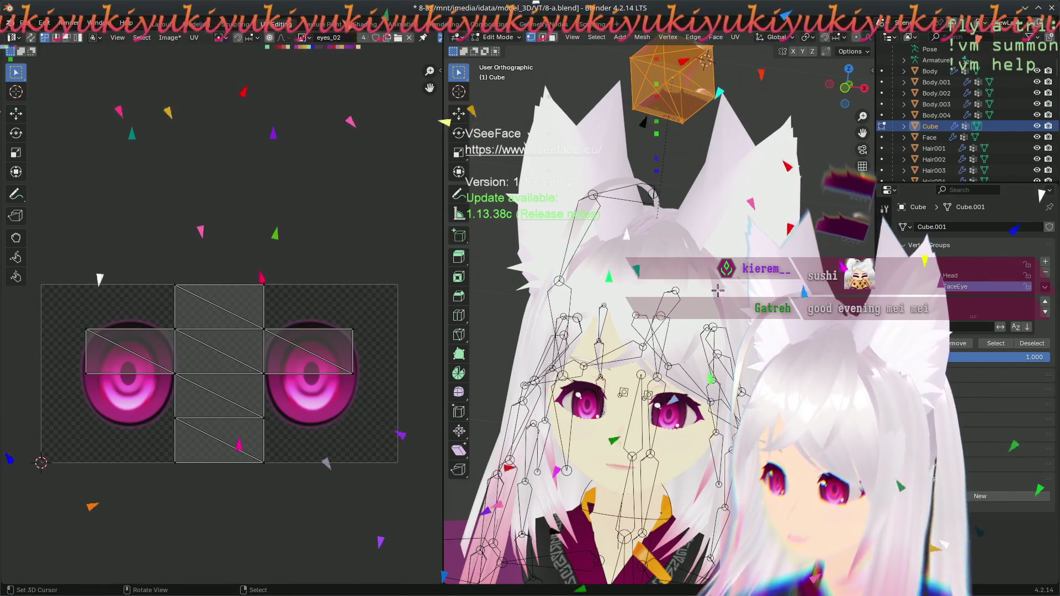
{"action": "left_click", "coordinate": [730, 162]}
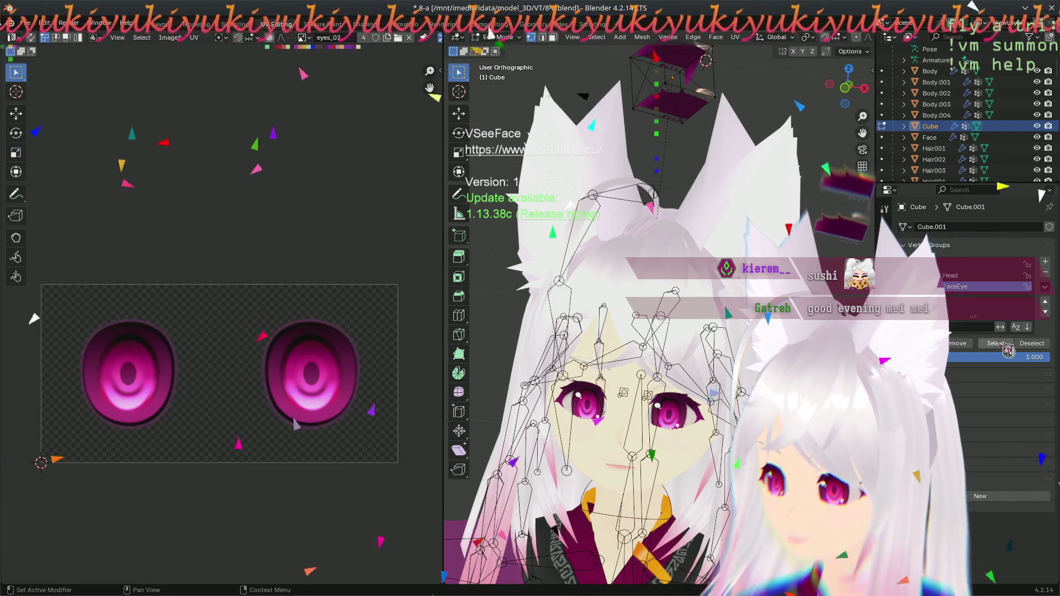
{"action": "left_click", "coordinate": [996, 344]}
{"action": "left_click", "coordinate": [1031, 343]}
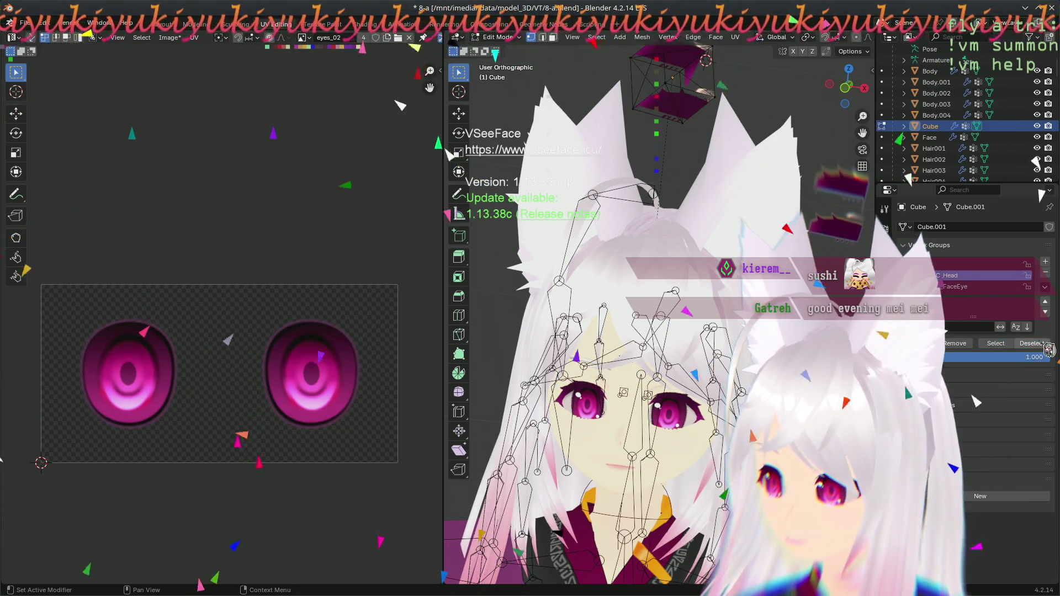
{"action": "left_click", "coordinate": [999, 346]}
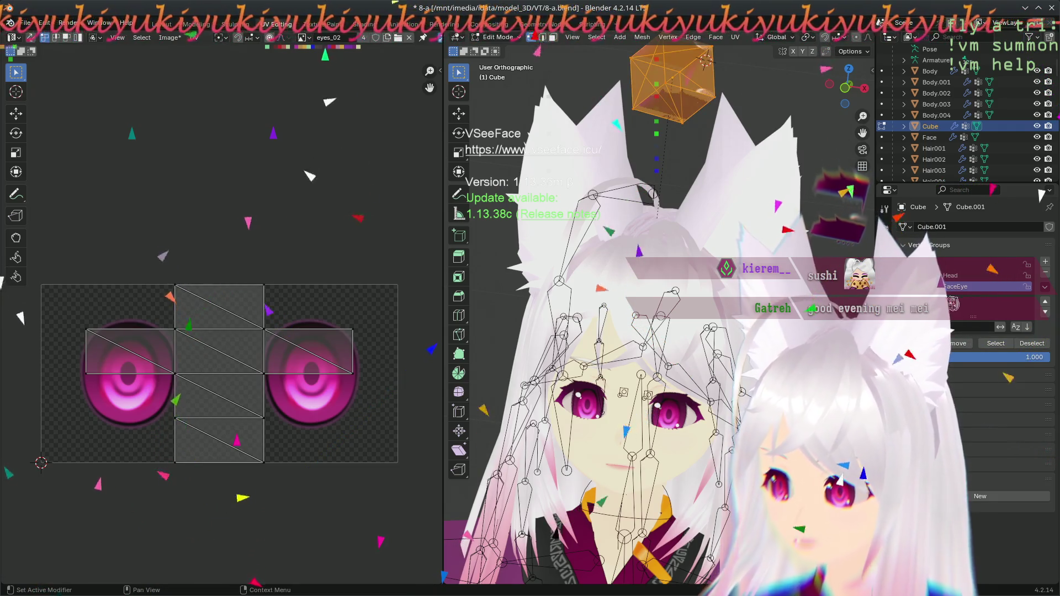
{"action": "left_click", "coordinate": [1031, 343]}
{"action": "middle_click_drag", "start_coordinate": [667, 309], "coordinate": [629, 312]}
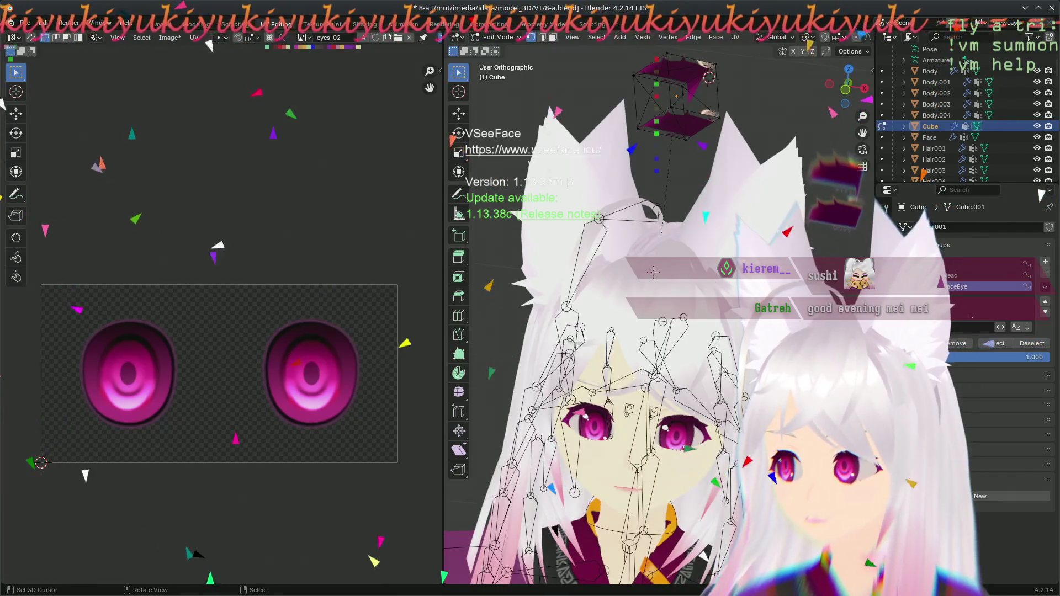
{"action": "key", "text": "Tab"}
{"action": "left_click", "coordinate": [26, 23]}
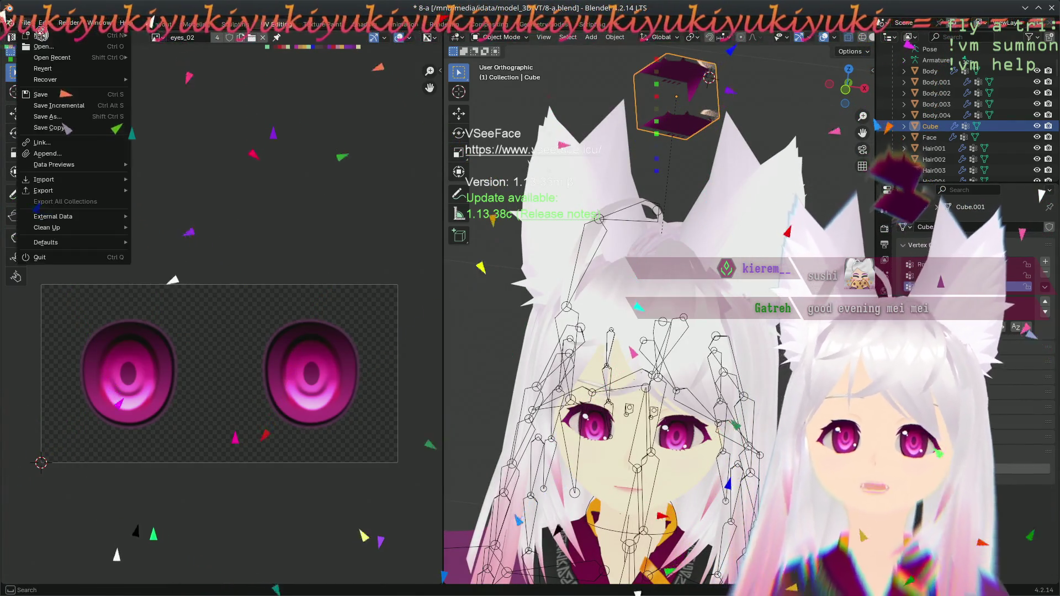
- Export the avatar again as Sage Mei-8-a.vrm
{"action": "mouse_move", "coordinate": [91, 192]}
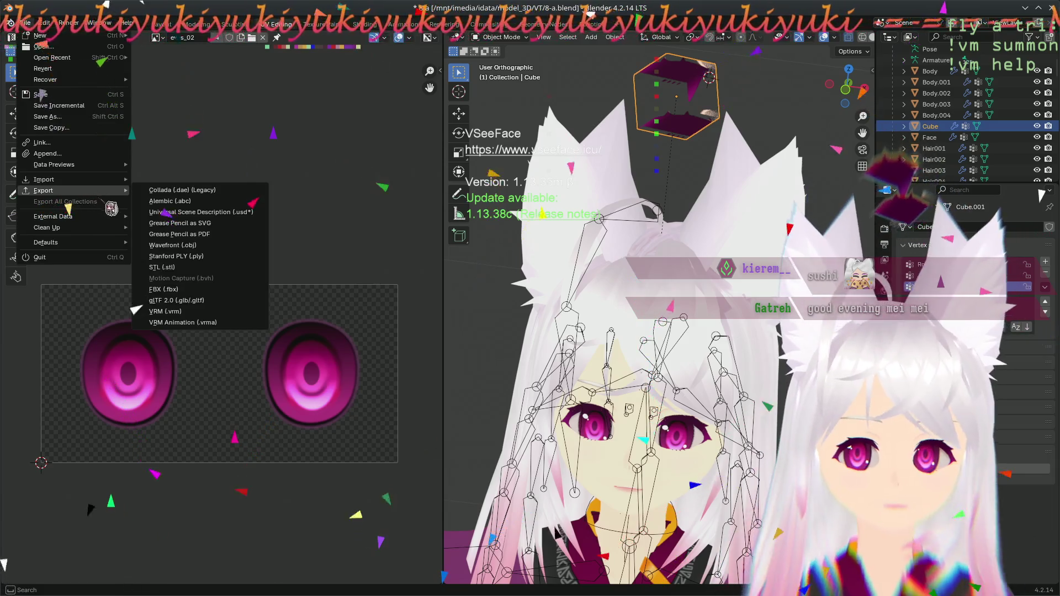
{"action": "left_click", "coordinate": [206, 312]}
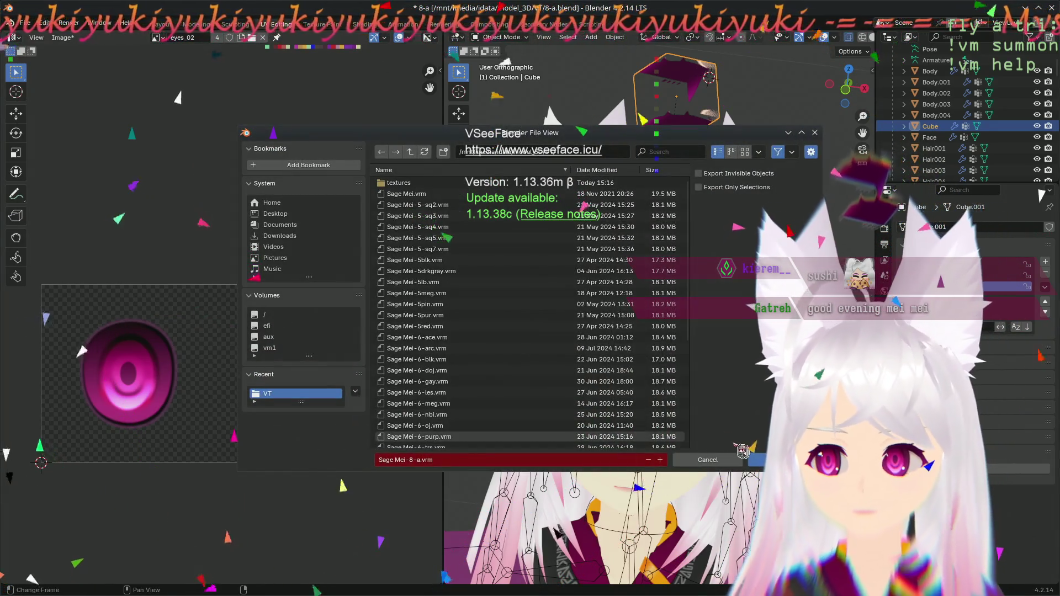
{"action": "key", "text": "Return"}
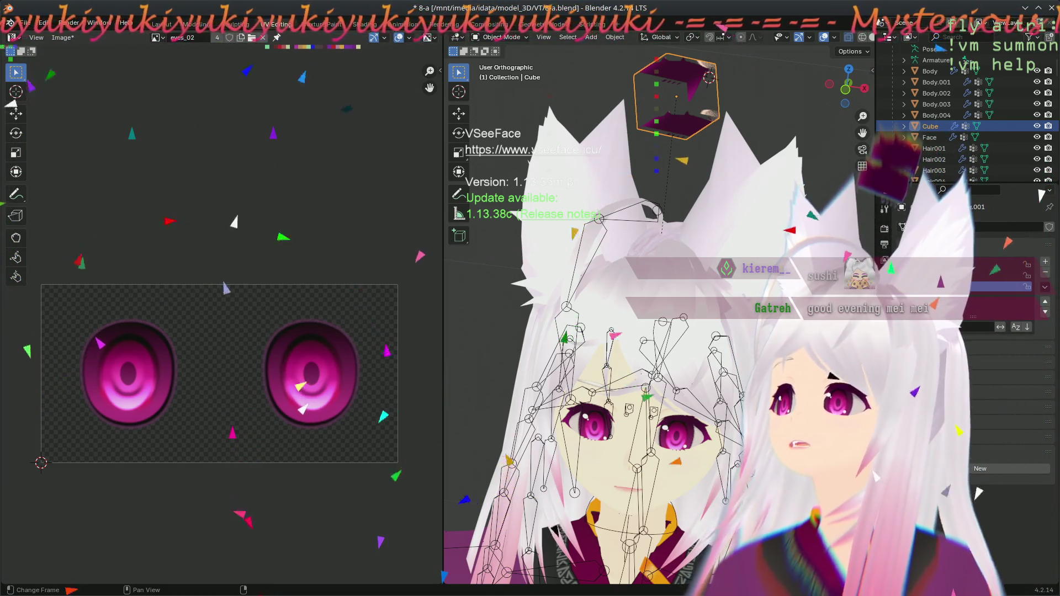
- In VSeeFace's avatar selection, pick the newly exported avatar and load it
{"action": "key", "text": "alt+a"}
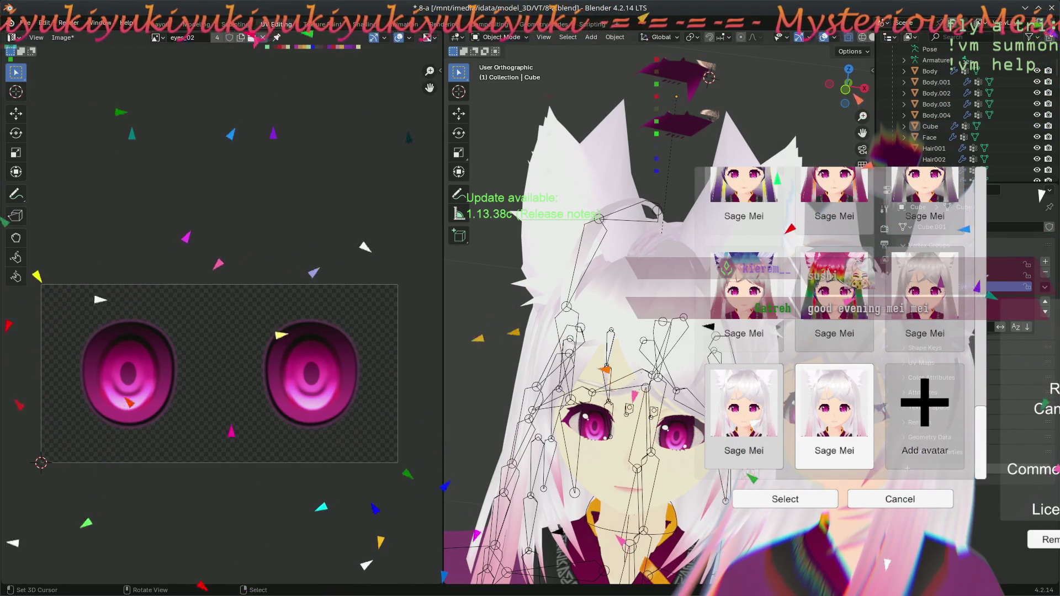
{"action": "left_click", "coordinate": [743, 416]}
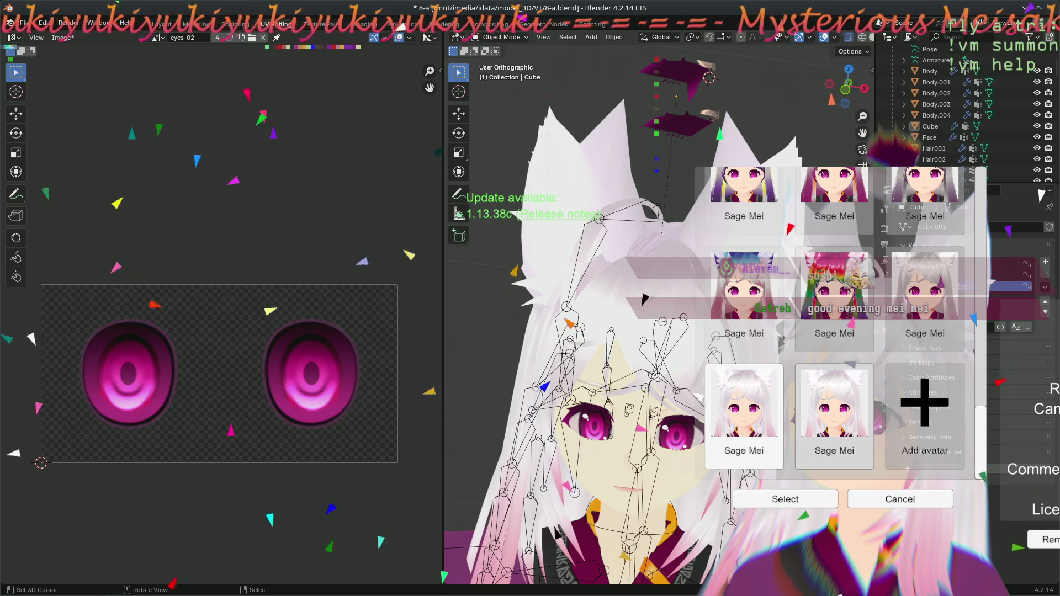
{"action": "left_click", "coordinate": [834, 417]}
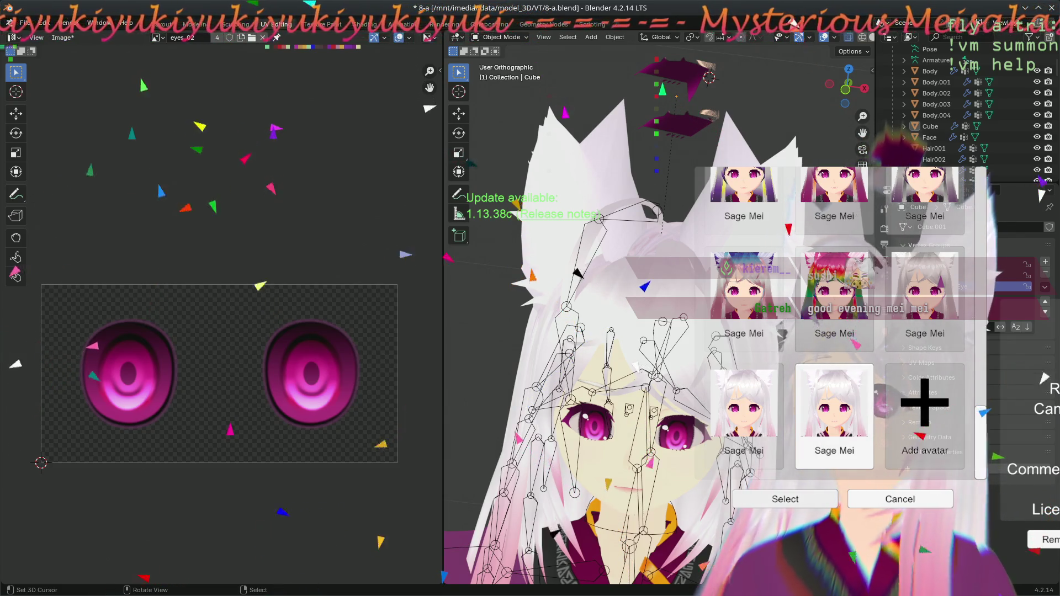
{"action": "left_click", "coordinate": [785, 499]}
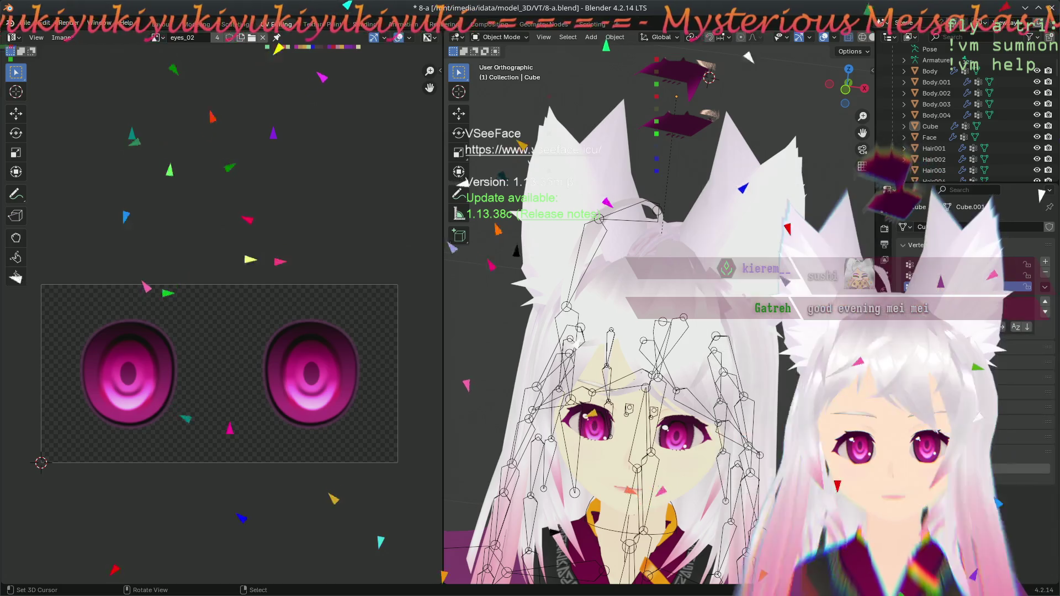
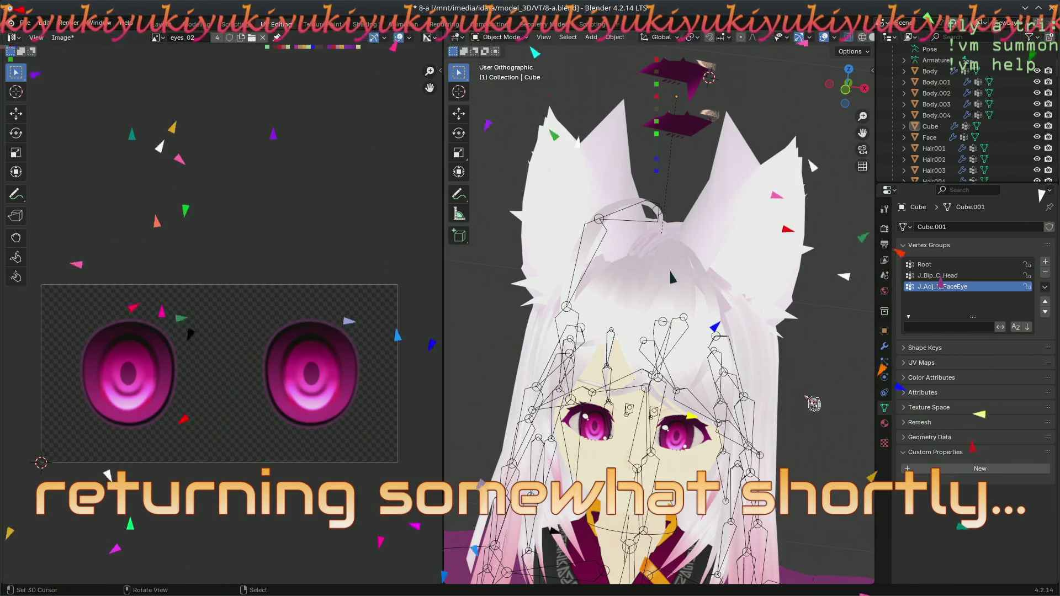
- Save the .blend project containing the rigged fox-eared model and its eyes_02 texture
{"action": "key", "text": "ctrl+s"}
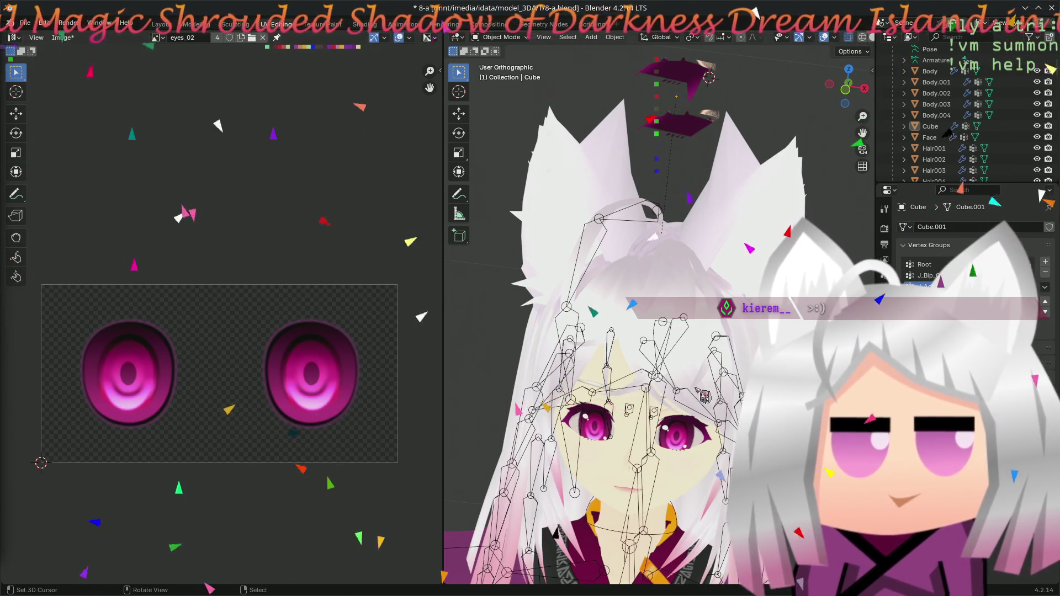
- Select the head cube and undo its material change, restoring the plain white 'Material'
{"action": "left_click", "coordinate": [679, 132]}
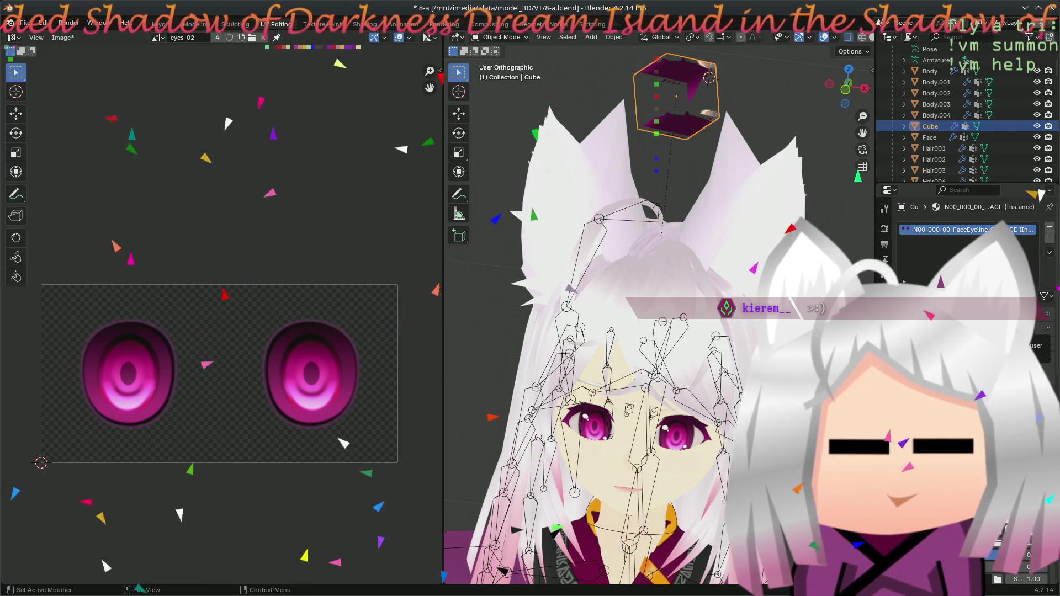
{"action": "key", "text": "ctrl+z"}
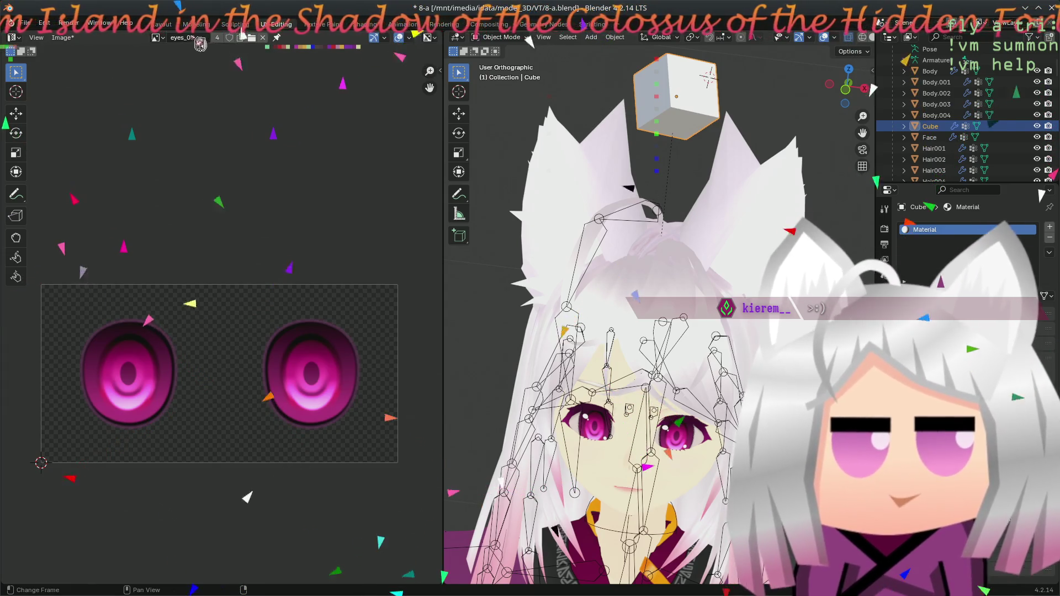
{"action": "left_click", "coordinate": [162, 24]}
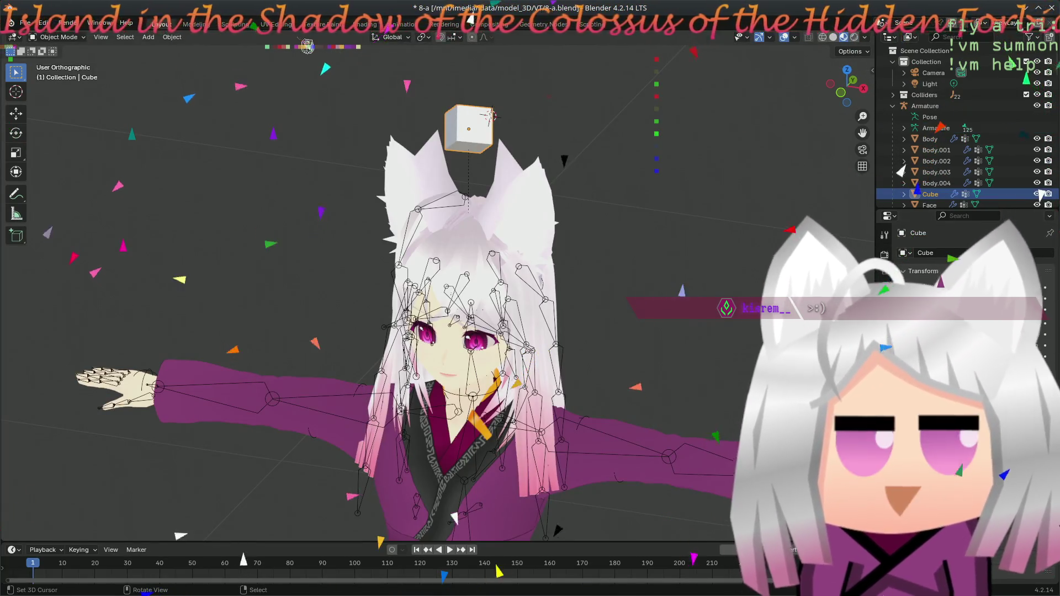
- Save the project and switch to the Shading workspace
{"action": "key", "text": "ctrl+s"}
{"action": "left_click", "coordinate": [541, 25]}
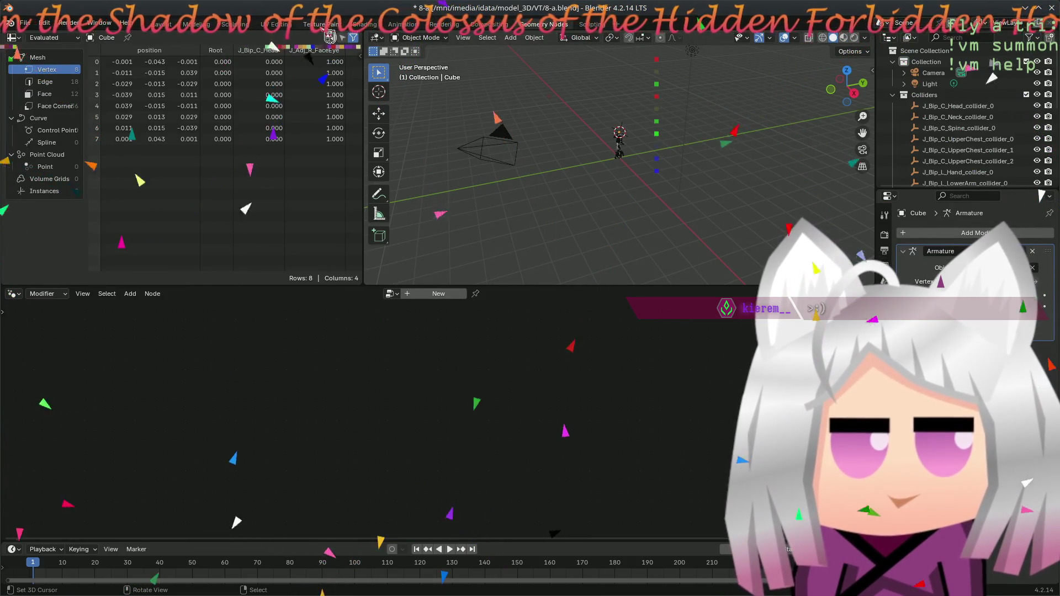
{"action": "left_click", "coordinate": [365, 26]}
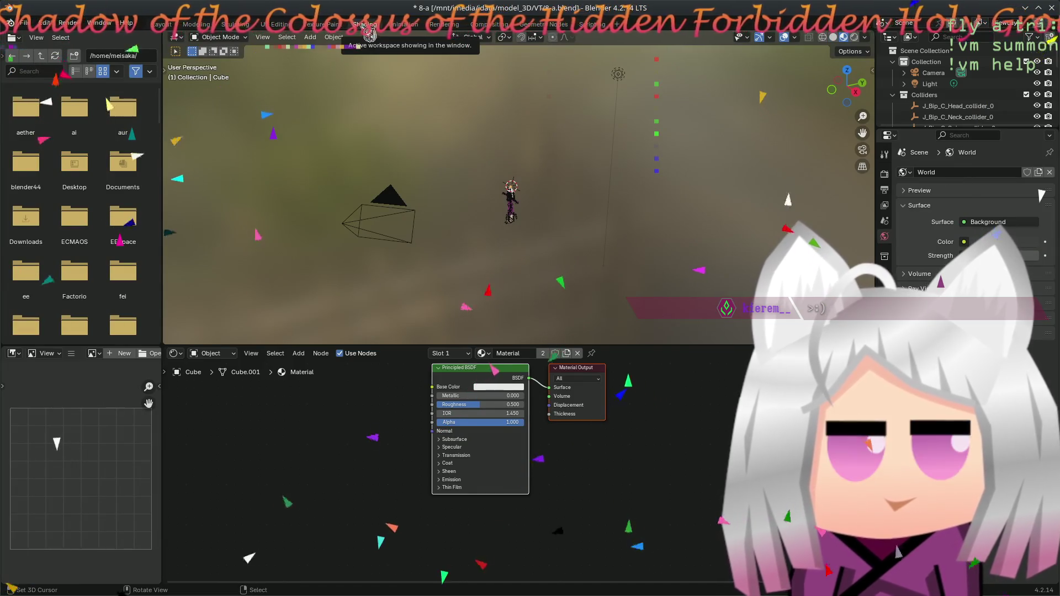
{"action": "scroll", "coordinate": [519, 194], "scroll_direction": "up", "scroll_amount": 8}
{"action": "scroll", "coordinate": [520, 197], "scroll_direction": "down", "scroll_amount": 4}
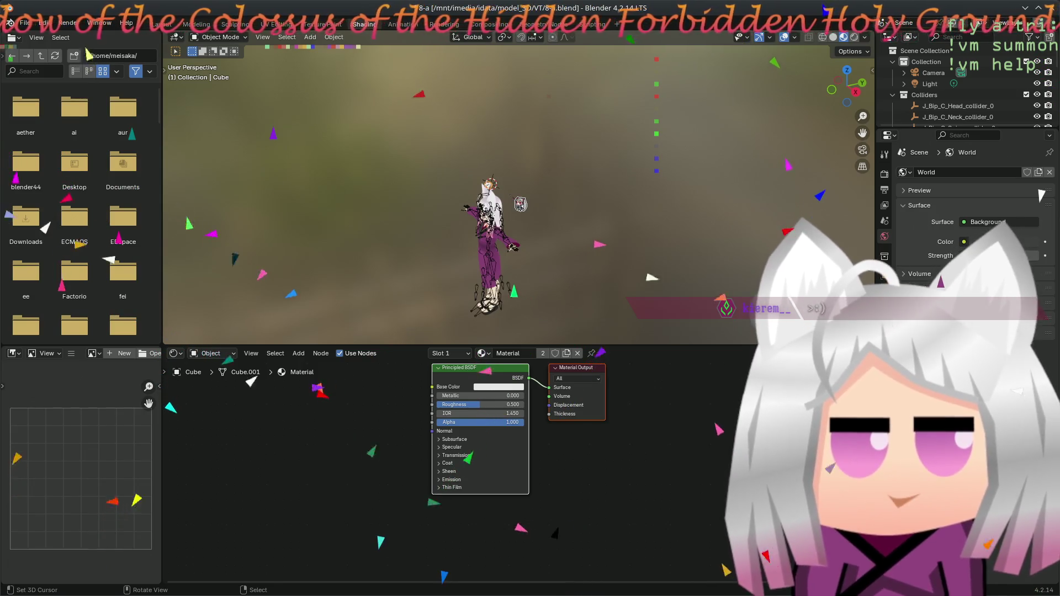
- Orbit to a front view and show the head cube's Principled BSDF material nodes
{"action": "middle_click_drag", "start_coordinate": [520, 204], "coordinate": [419, 222]}
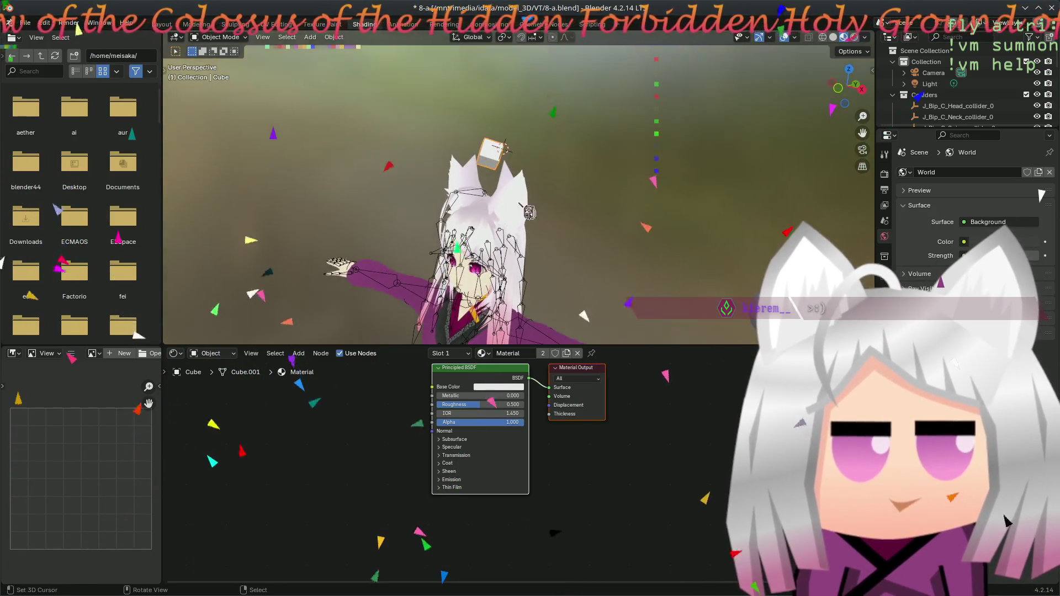
{"action": "left_click_drag", "start_coordinate": [875, 429], "coordinate": [732, 428]}
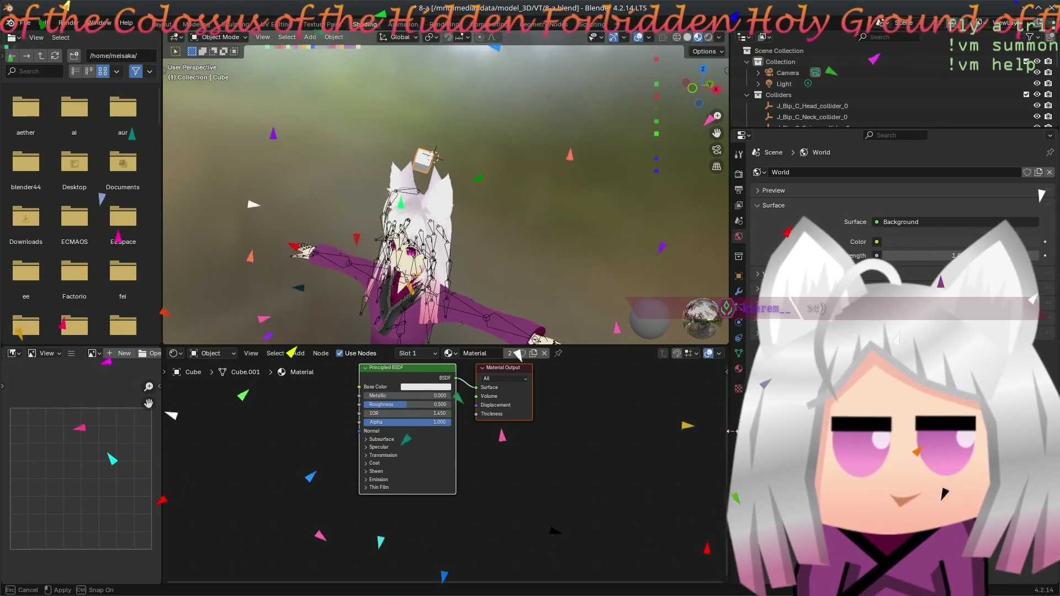
{"action": "left_click", "coordinate": [744, 369]}
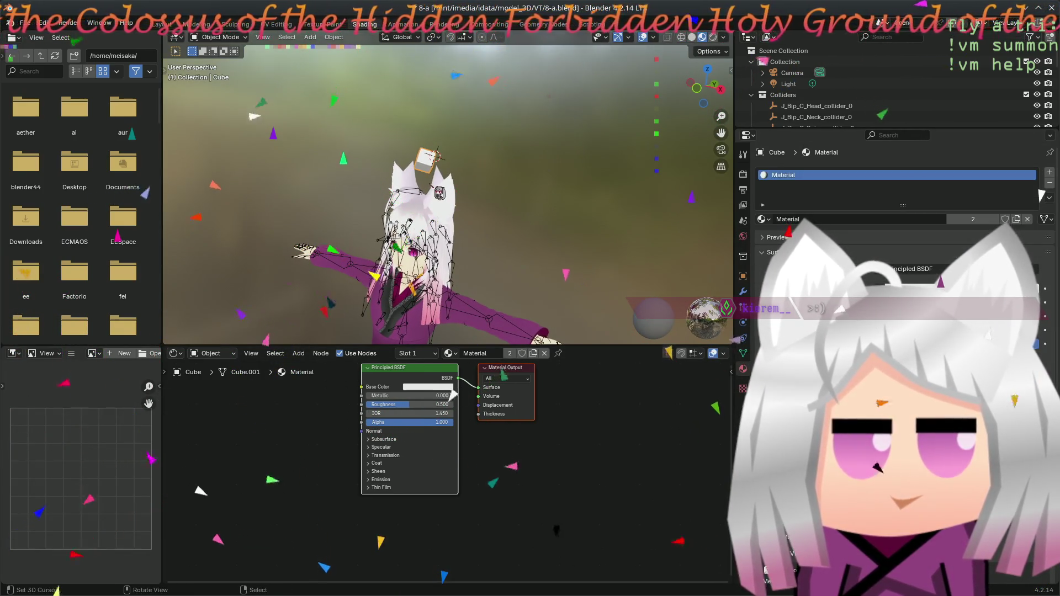
{"action": "middle_click_drag", "start_coordinate": [464, 215], "coordinate": [499, 204]}
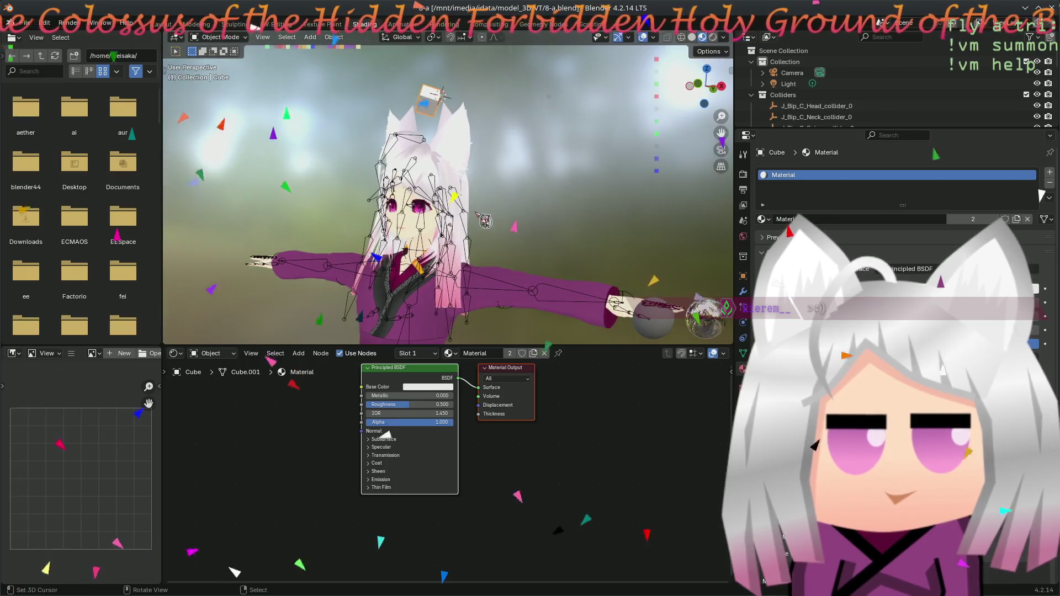
{"action": "scroll", "coordinate": [1041, 194], "scroll_direction": "down", "scroll_amount": 3}
{"action": "scroll", "coordinate": [1041, 194], "scroll_direction": "down", "scroll_amount": 3}
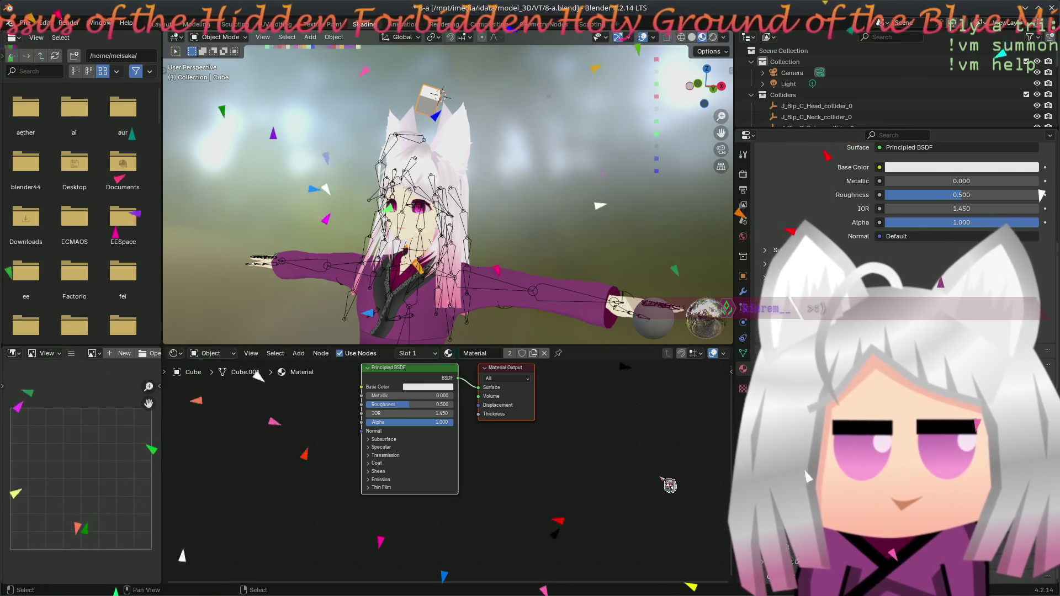
{"action": "middle_click_drag", "start_coordinate": [578, 430], "coordinate": [566, 464]}
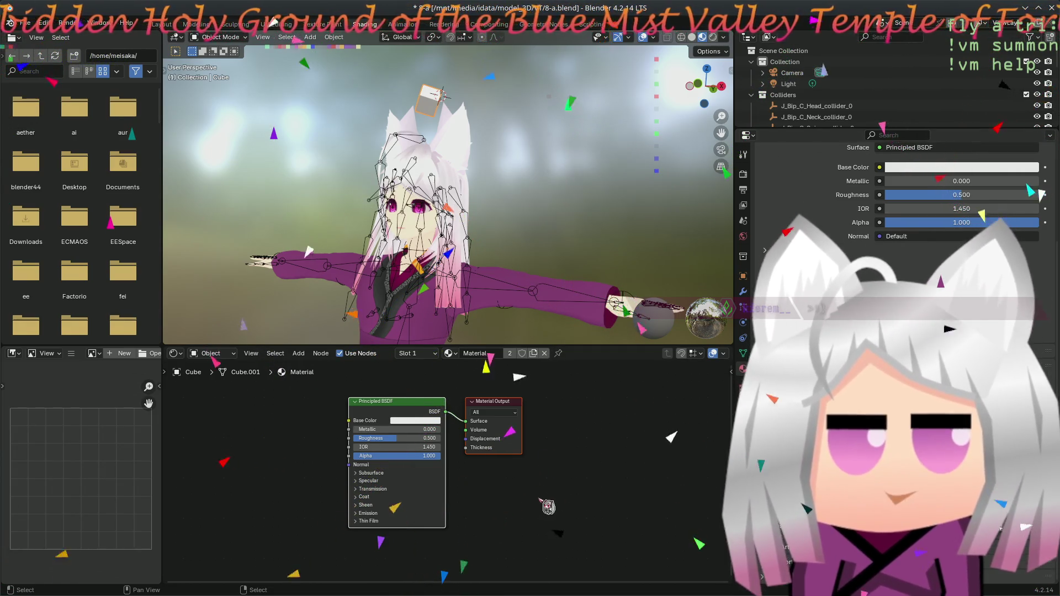
- Nudge the Principled BSDF node, select the whole cube mesh in Edit Mode, save, and use Solid shading
{"action": "left_click", "coordinate": [496, 491]}
{"action": "left_click_drag", "start_coordinate": [409, 423], "coordinate": [381, 430]}
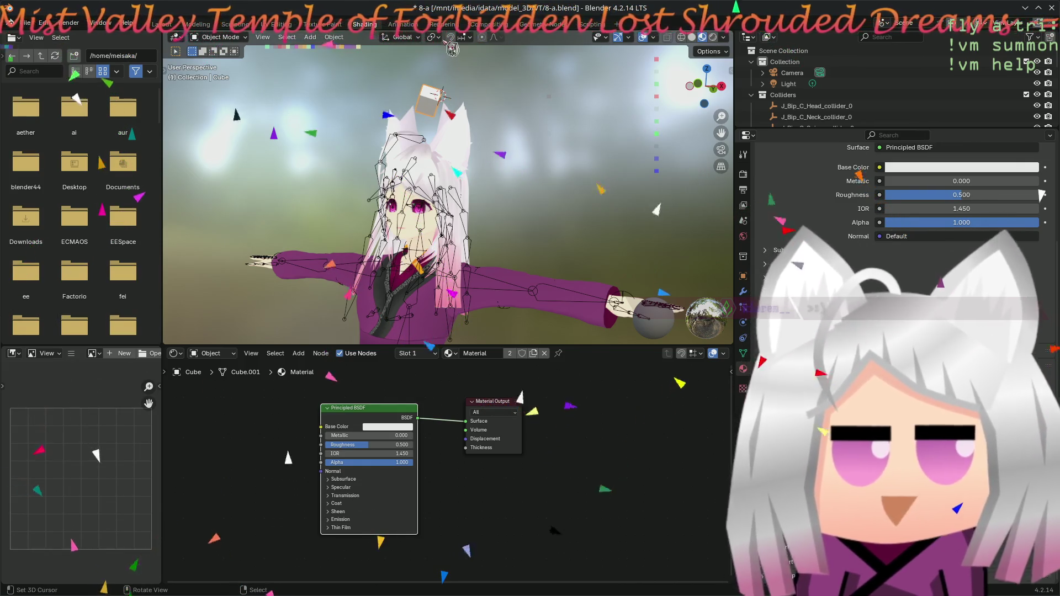
{"action": "key", "text": "Tab"}
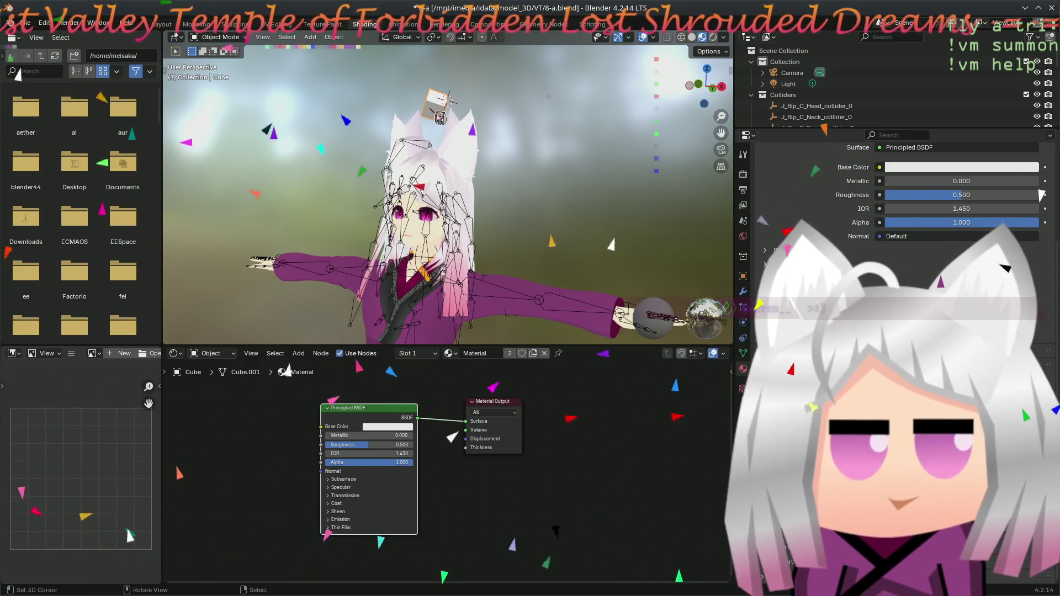
{"action": "key", "text": "a"}
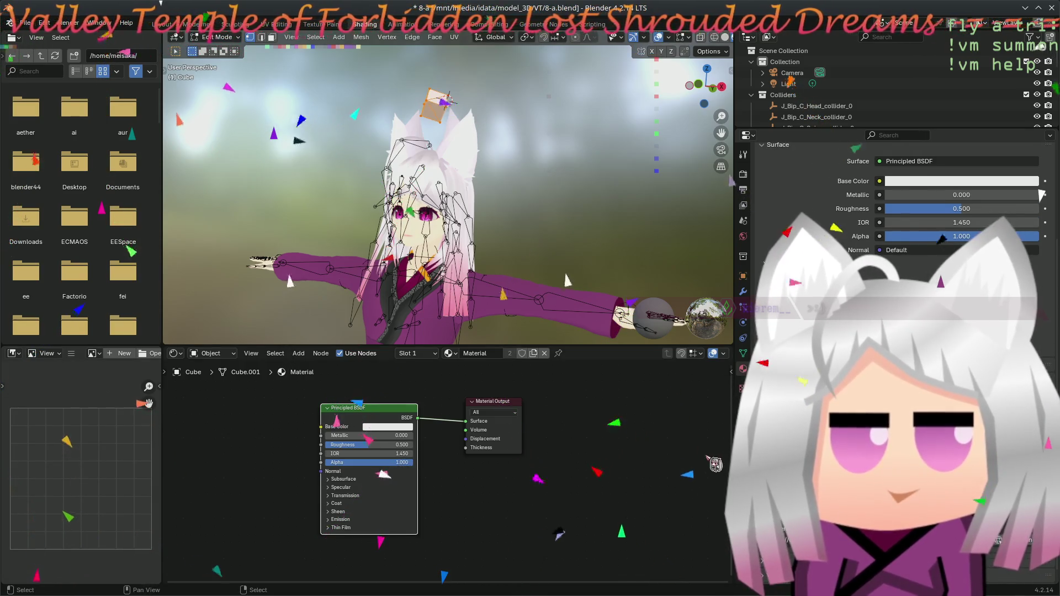
{"action": "key", "text": "ctrl+s"}
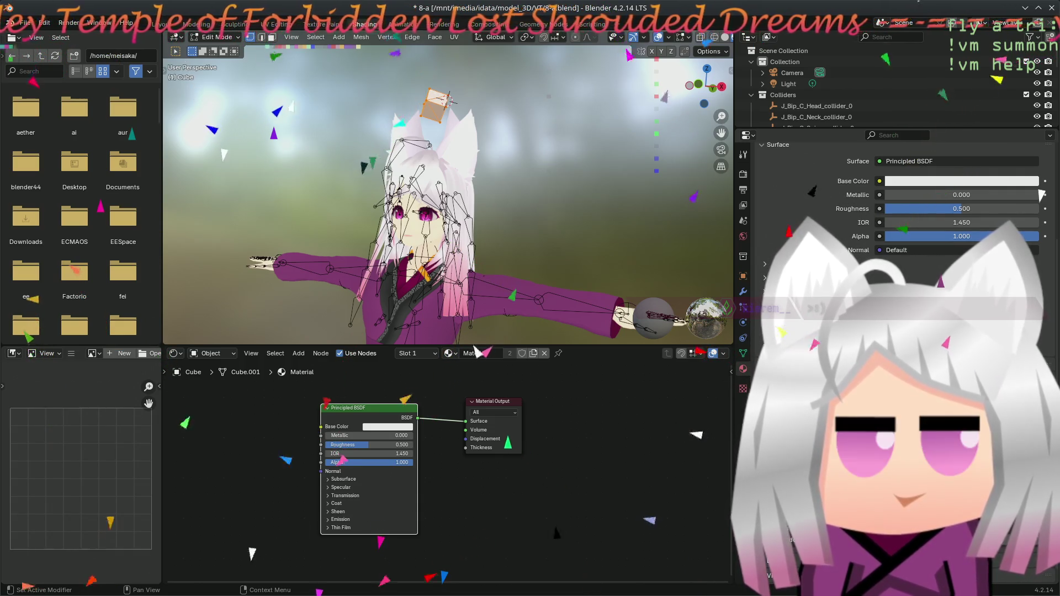
{"action": "left_click", "coordinate": [725, 37]}
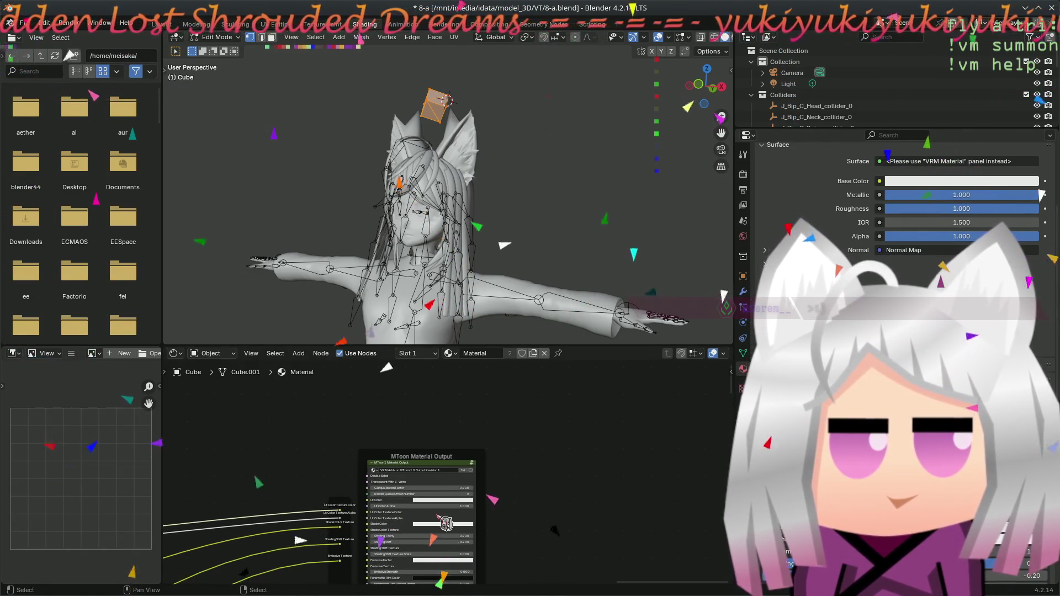
- Bring the MToon output node into view, switch to Material Preview, orbit to the cube, and save
{"action": "scroll", "coordinate": [566, 430], "scroll_direction": "down", "scroll_amount": 3}
{"action": "middle_click_drag", "start_coordinate": [566, 430], "coordinate": [604, 443]}
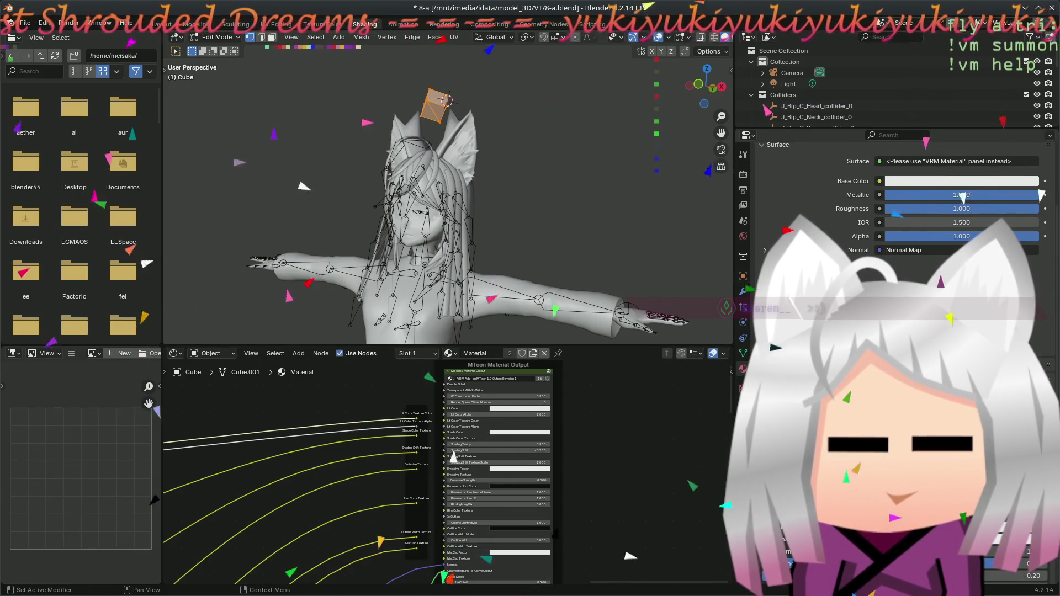
{"action": "scroll", "coordinate": [1041, 194], "scroll_direction": "up", "scroll_amount": 5}
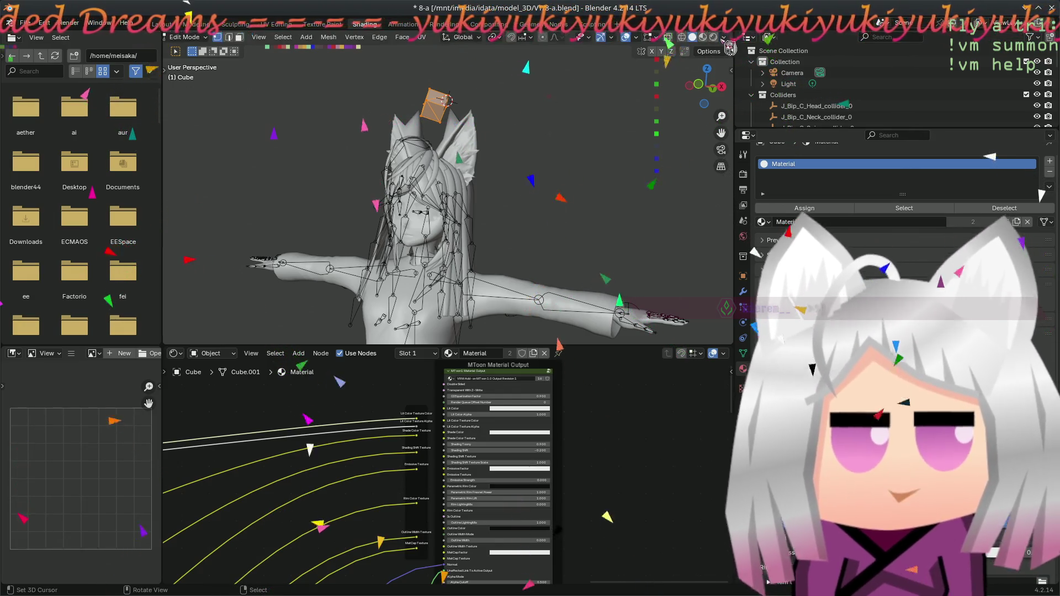
{"action": "left_click", "coordinate": [704, 39]}
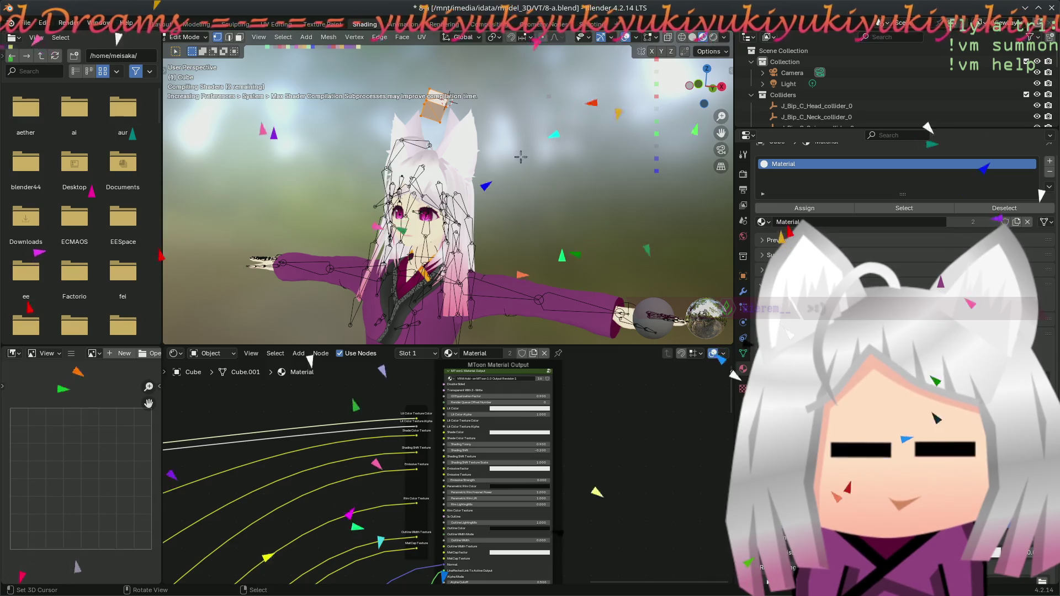
{"action": "middle_click_drag", "start_coordinate": [497, 220], "coordinate": [475, 216]}
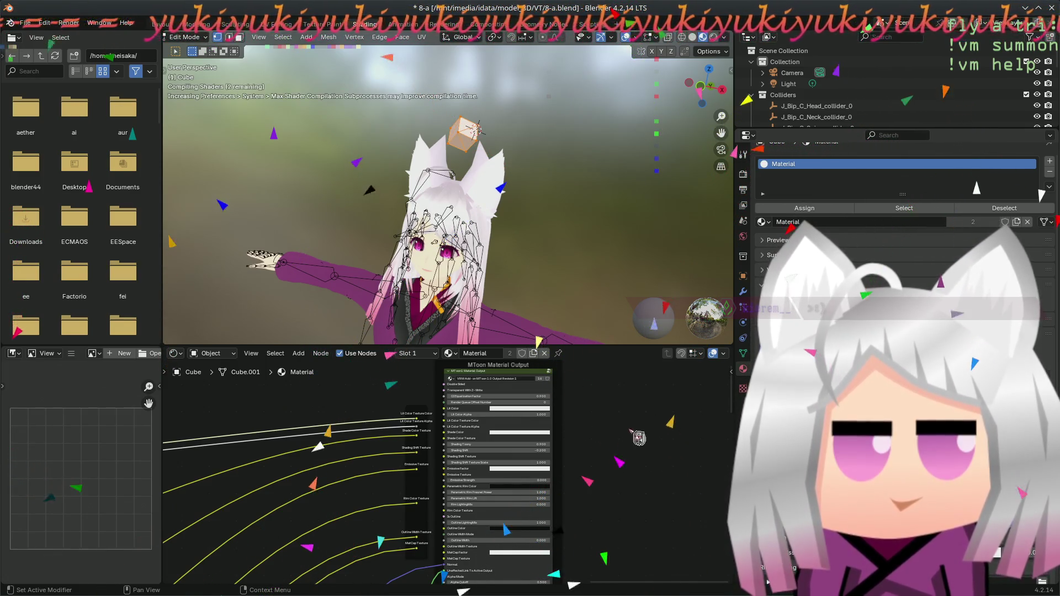
{"action": "key", "text": "ctrl+s"}
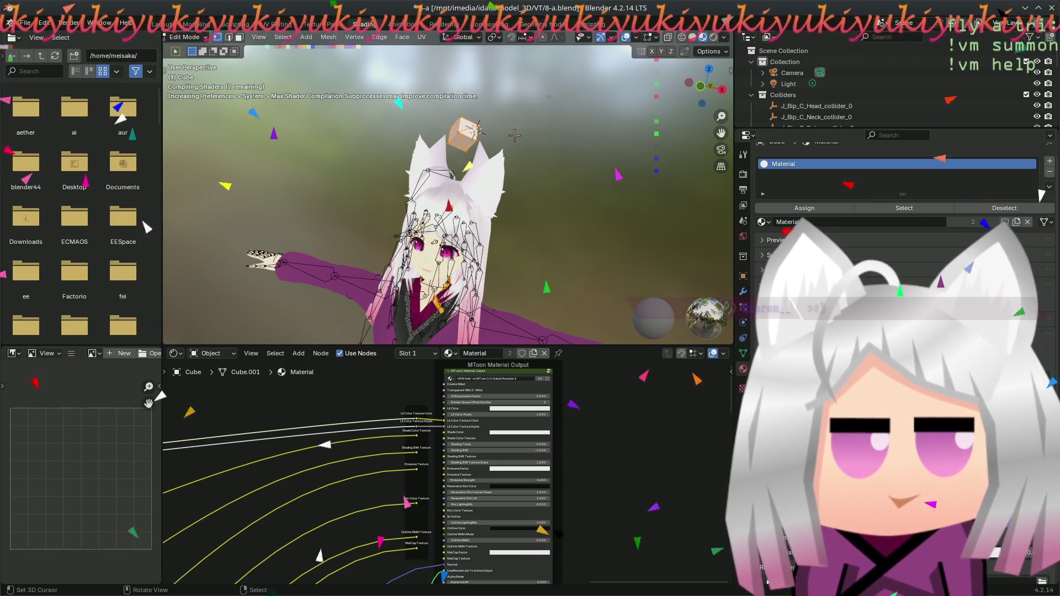
{"action": "scroll", "coordinate": [511, 149], "scroll_direction": "up", "scroll_amount": 5}
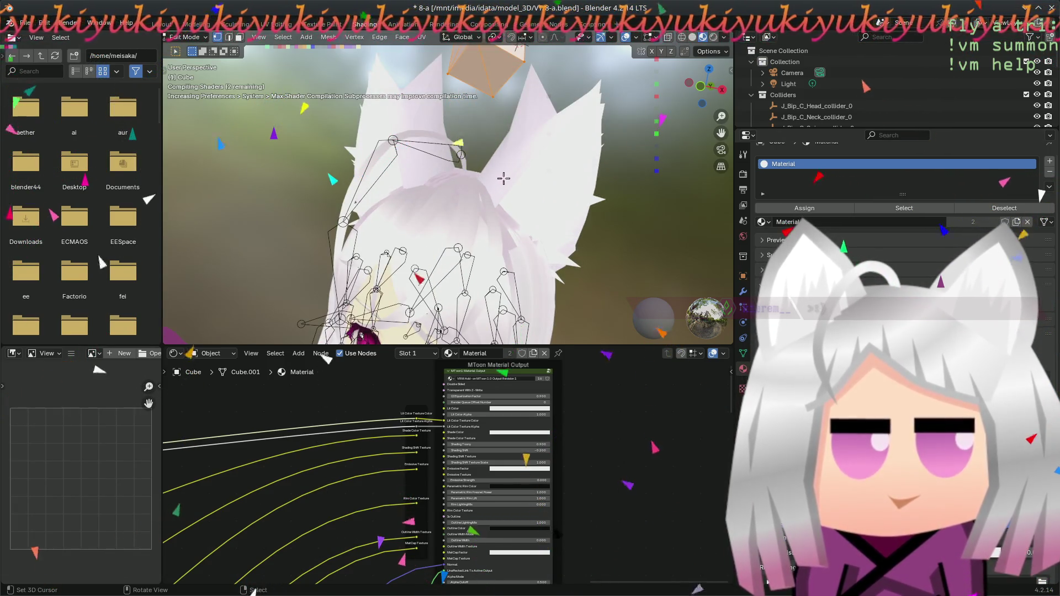
{"action": "mouse_move", "coordinate": [505, 172]}
{"action": "middle_mouse_down"}
{"action": "mouse_move", "coordinate": [530, 276]}
{"action": "mouse_move", "coordinate": [552, 232]}
{"action": "mouse_move", "coordinate": [559, 245]}
{"action": "mouse_move", "coordinate": [575, 239]}
{"action": "mouse_move", "coordinate": [514, 229]}
{"action": "mouse_move", "coordinate": [486, 248]}
{"action": "middle_mouse_up"}
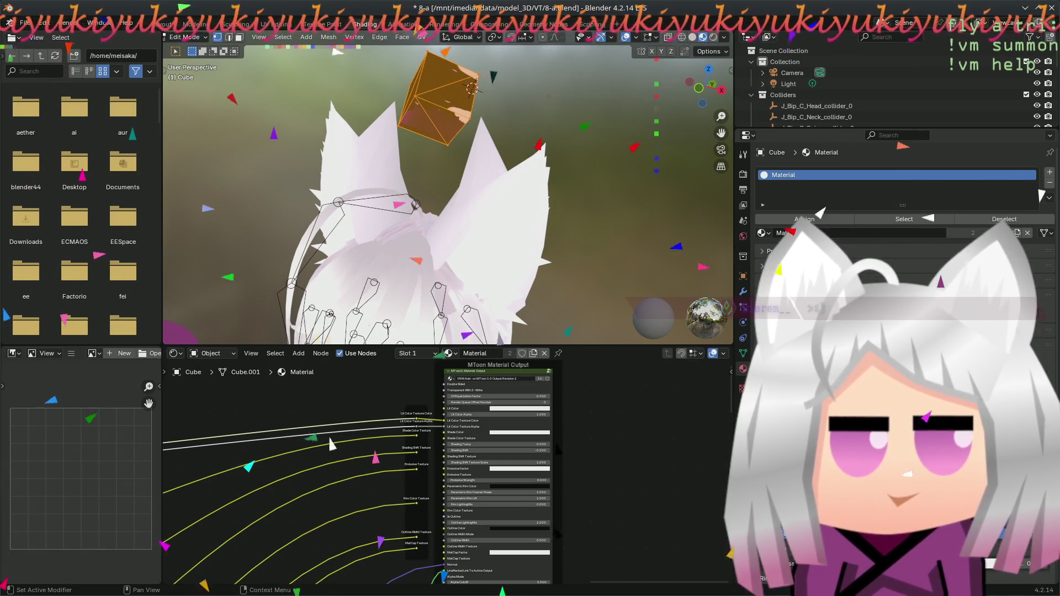
- Save, leave Edit Mode so the cube's dark material shows, save again, and return to Layout
{"action": "scroll", "coordinate": [1040, 195], "scroll_direction": "down", "scroll_amount": 3}
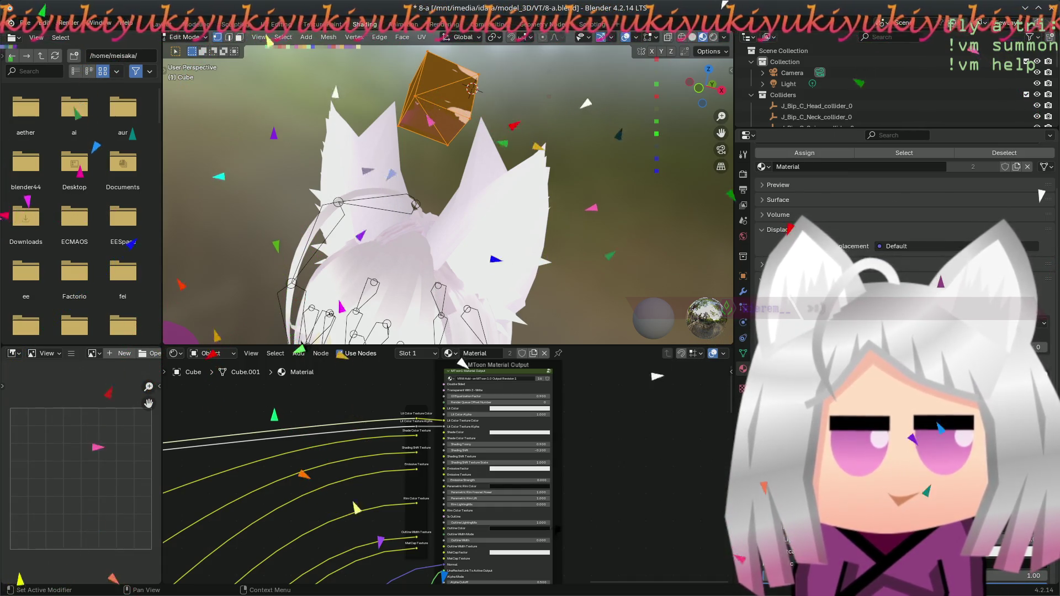
{"action": "key", "text": "ctrl+s"}
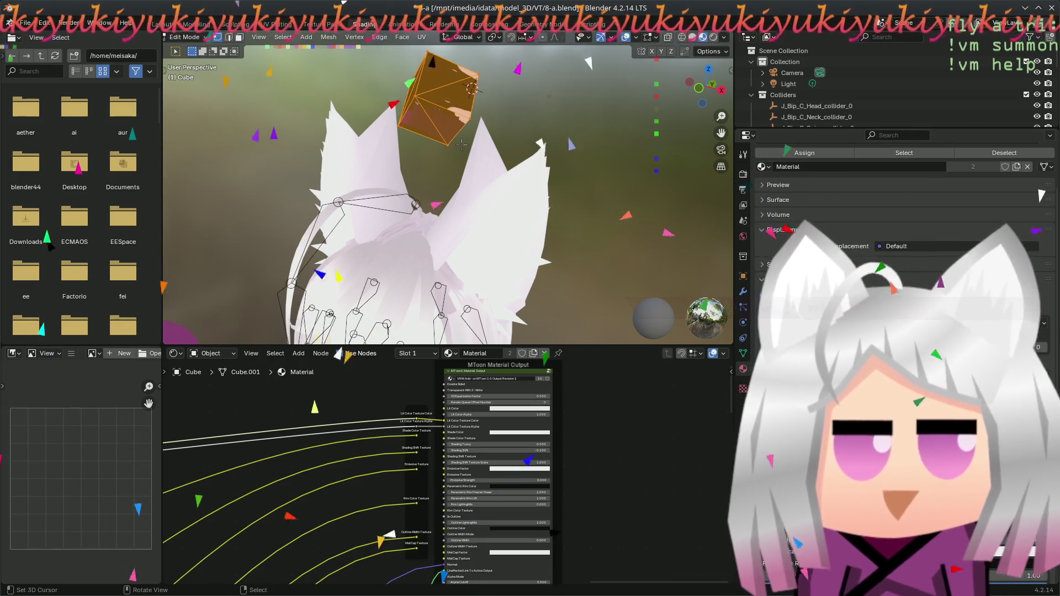
{"action": "key", "text": "Tab"}
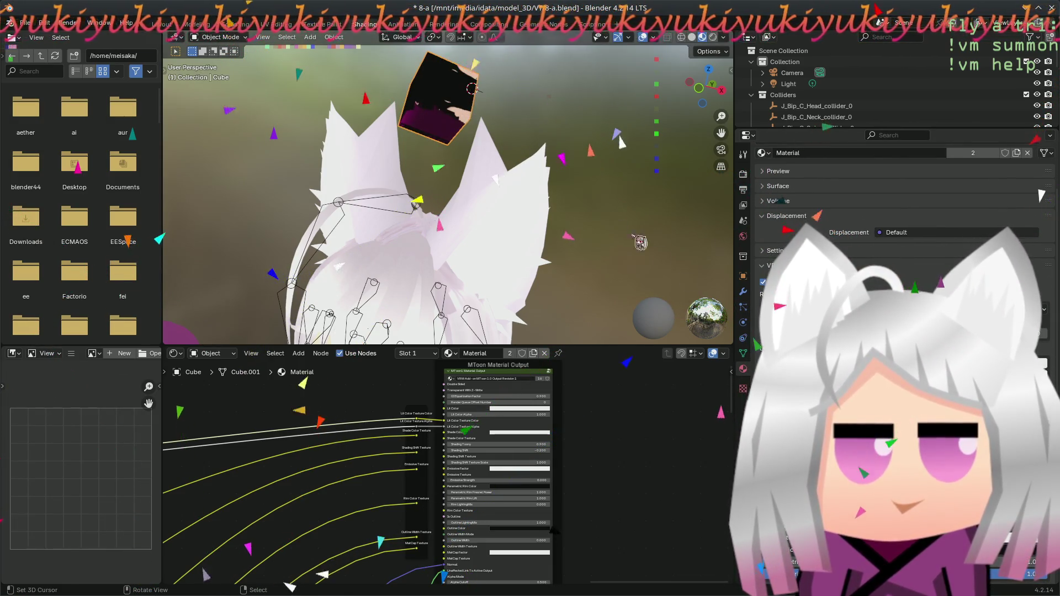
{"action": "key", "text": "ctrl+s"}
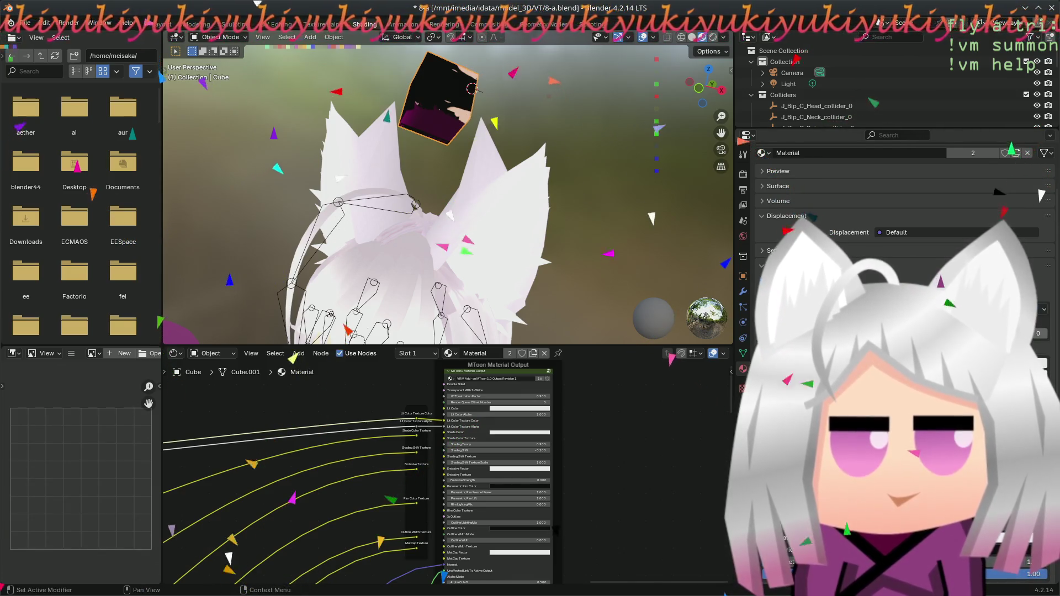
{"action": "scroll", "coordinate": [1040, 195], "scroll_direction": "down", "scroll_amount": 2}
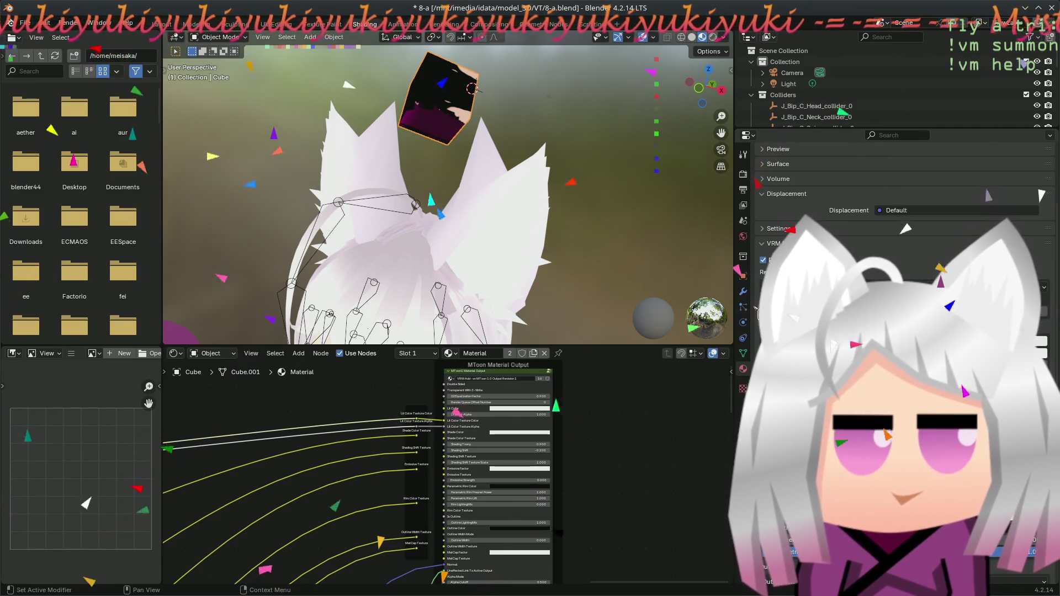
{"action": "left_click", "coordinate": [163, 25]}
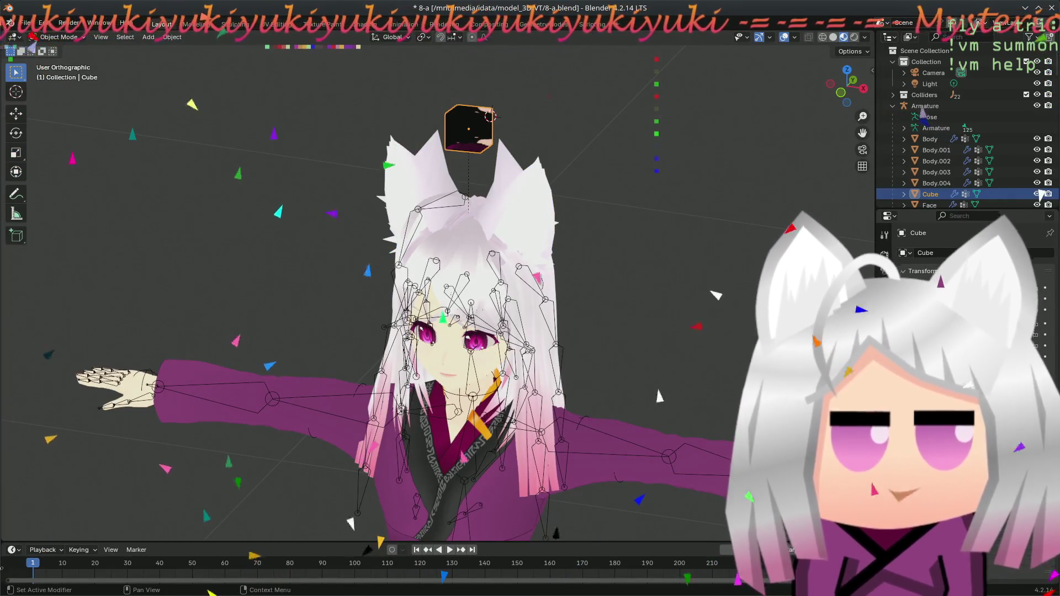
- Widen the outliner and properties area, and save the blend file twice while shaders compile
{"action": "left_click_drag", "start_coordinate": [876, 138], "coordinate": [853, 138]}
{"action": "key", "text": "ctrl+s"}
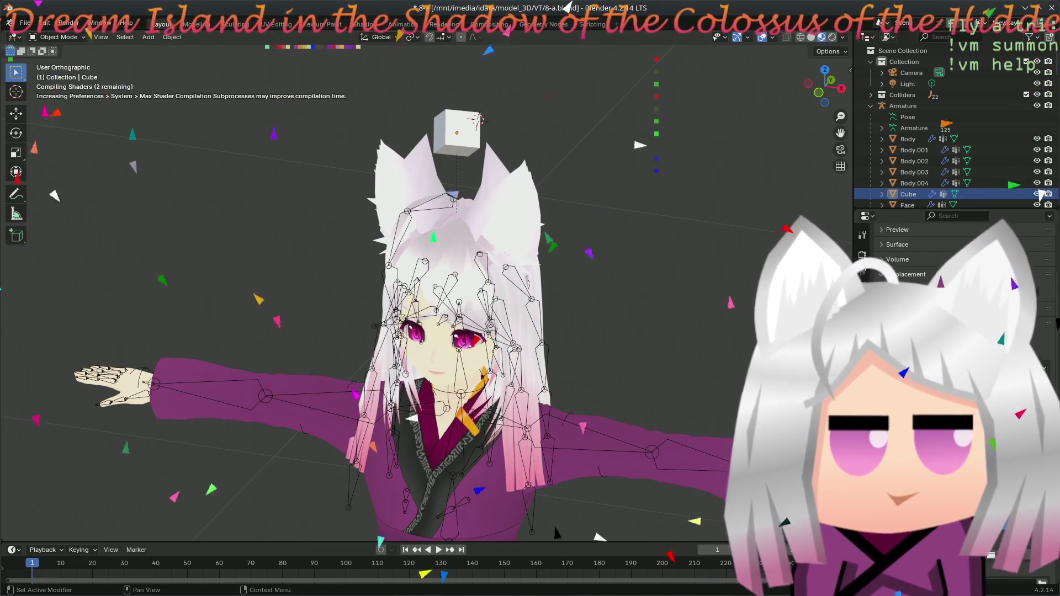
{"action": "key", "text": "ctrl+s"}
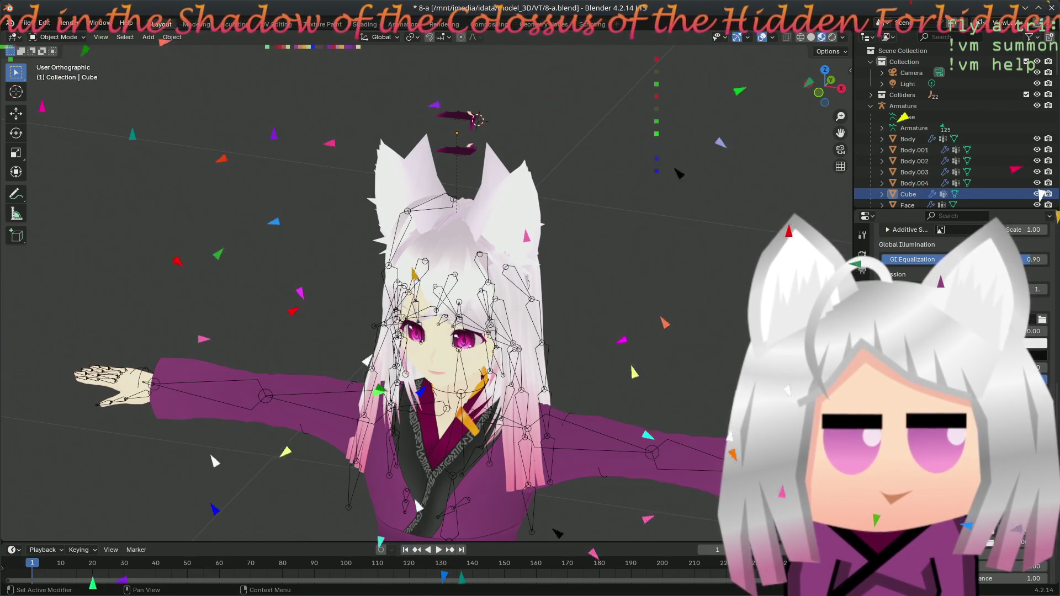
{"action": "scroll", "coordinate": [955, 259], "scroll_direction": "down", "scroll_amount": 3}
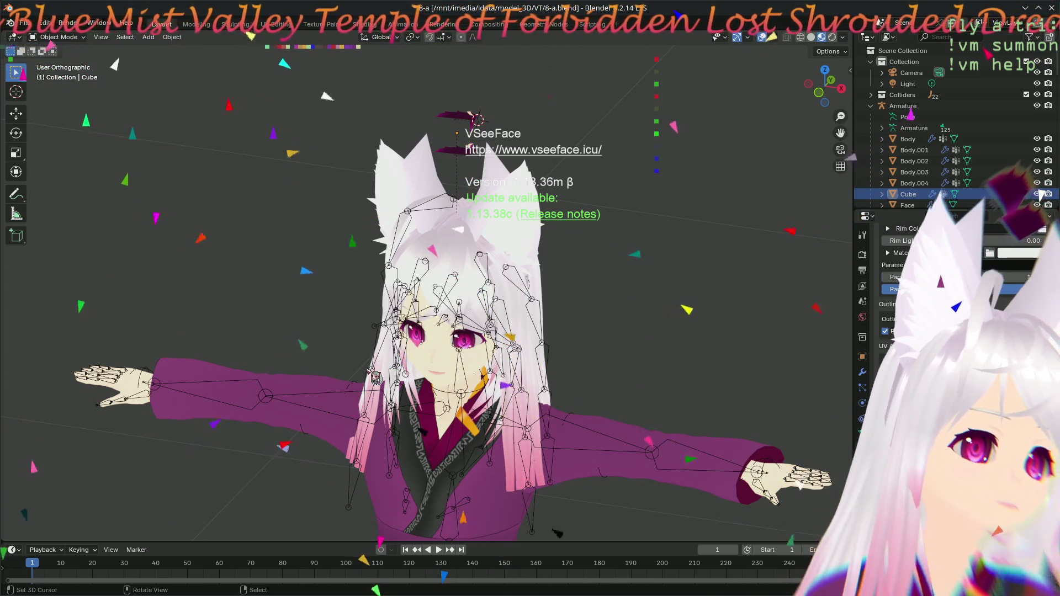
{"action": "mouse_move", "coordinate": [375, 378]}
{"action": "middle_mouse_down"}
{"action": "mouse_move", "coordinate": [450, 375]}
{"action": "mouse_move", "coordinate": [463, 360]}
{"action": "mouse_move", "coordinate": [423, 335]}
{"action": "mouse_move", "coordinate": [435, 341]}
{"action": "middle_mouse_up"}
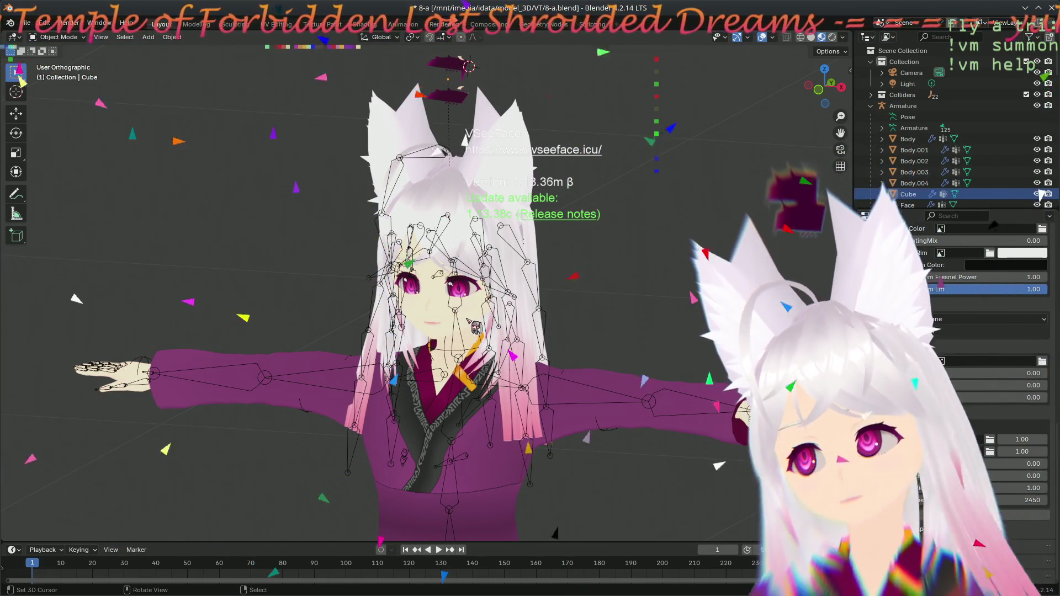
{"action": "left_click", "coordinate": [863, 309]}
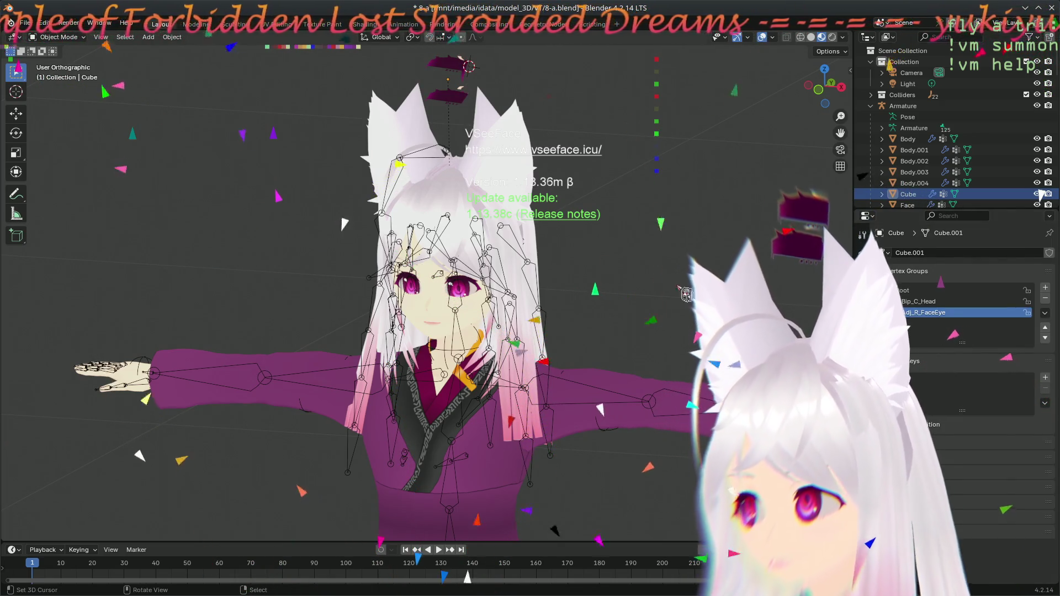
- Make J_Bip_C_Head the head cube's active vertex group in Edit Mode, then return to Object Mode
{"action": "left_click", "coordinate": [465, 108]}
{"action": "key", "text": "Tab"}
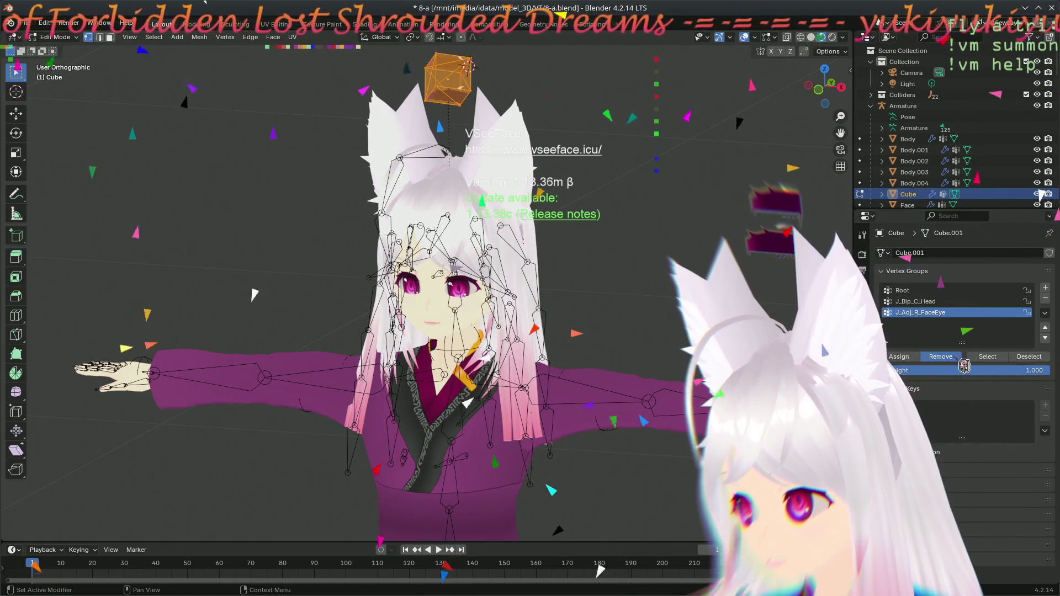
{"action": "left_click", "coordinate": [939, 301]}
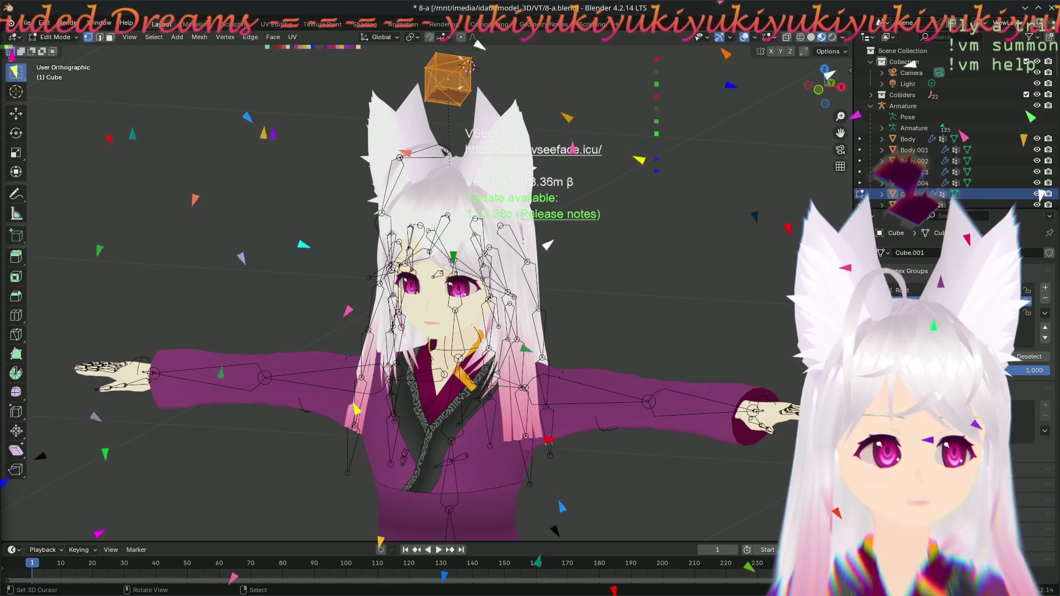
{"action": "mouse_move", "coordinate": [591, 231]}
{"action": "middle_mouse_down"}
{"action": "mouse_move", "coordinate": [624, 228]}
{"action": "mouse_move", "coordinate": [601, 261]}
{"action": "middle_mouse_up"}
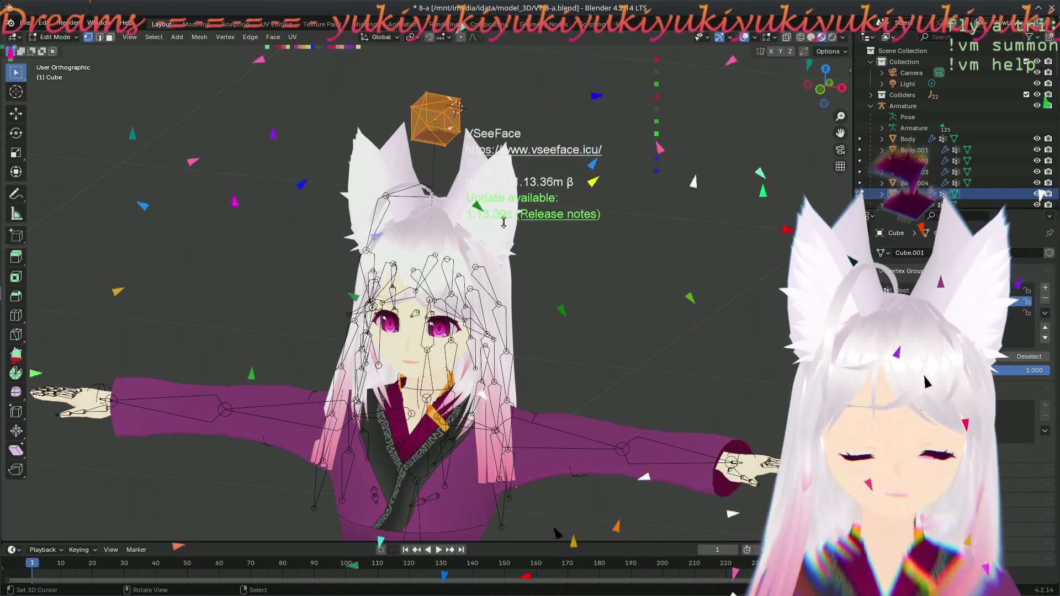
{"action": "middle_click_drag", "start_coordinate": [425, 166], "coordinate": [466, 143]}
{"action": "key", "text": "Tab"}
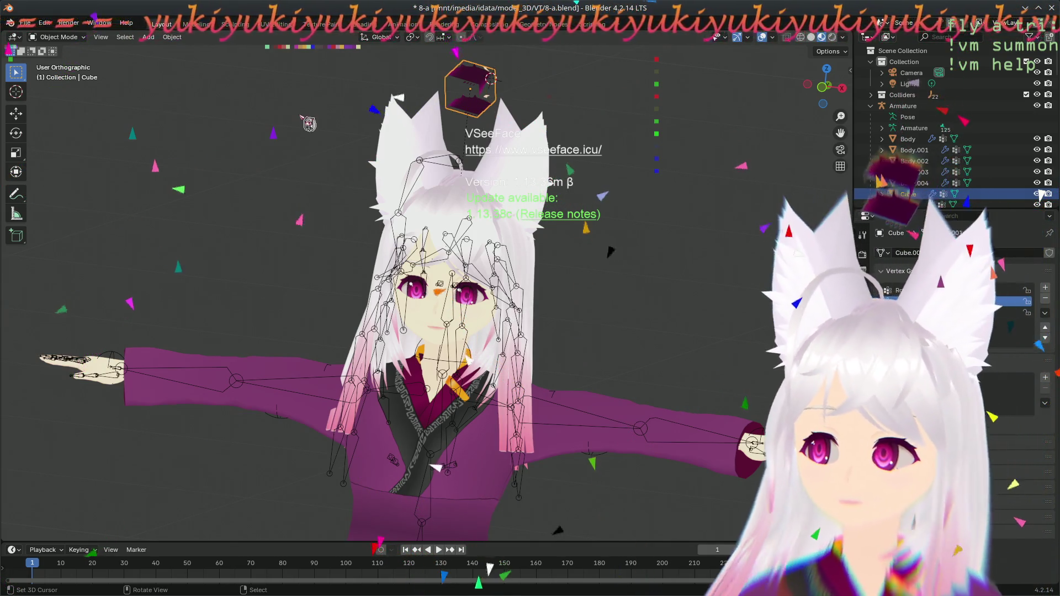
- Switch to the Texture Paint workspace and adjust the image editor and paint viewport views
{"action": "left_click", "coordinate": [315, 24]}
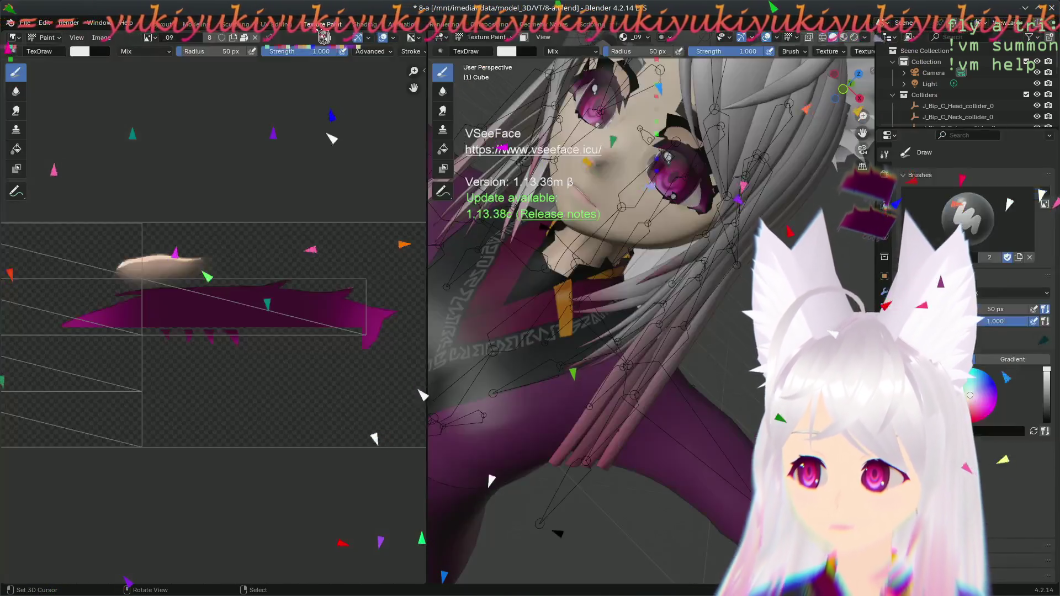
{"action": "scroll", "coordinate": [301, 171], "scroll_direction": "up", "scroll_amount": 2}
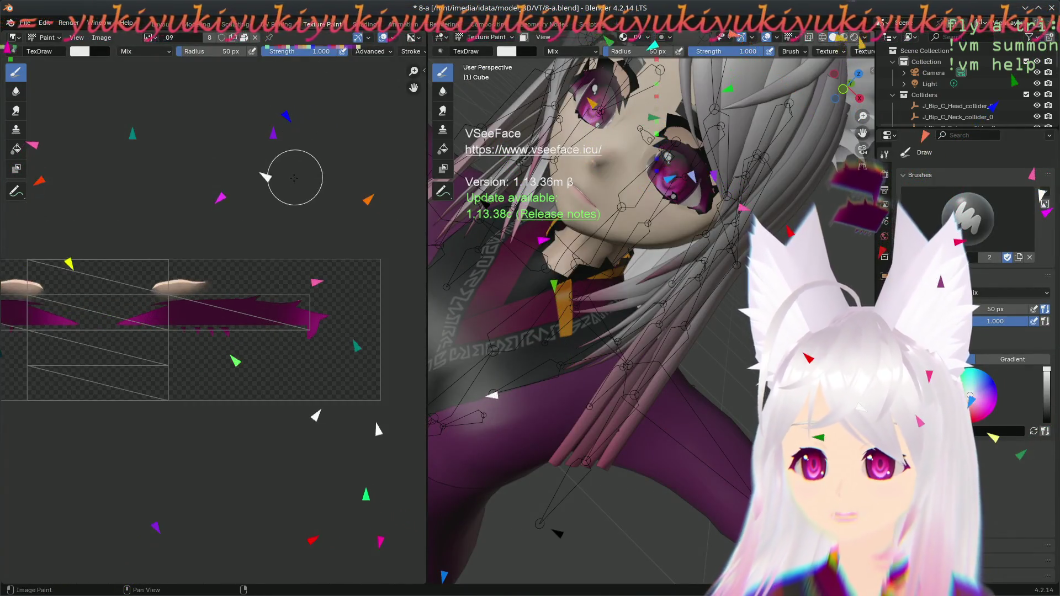
{"action": "scroll", "coordinate": [215, 269], "scroll_direction": "up", "scroll_amount": 2}
{"action": "middle_click_drag", "start_coordinate": [215, 269], "coordinate": [289, 227]}
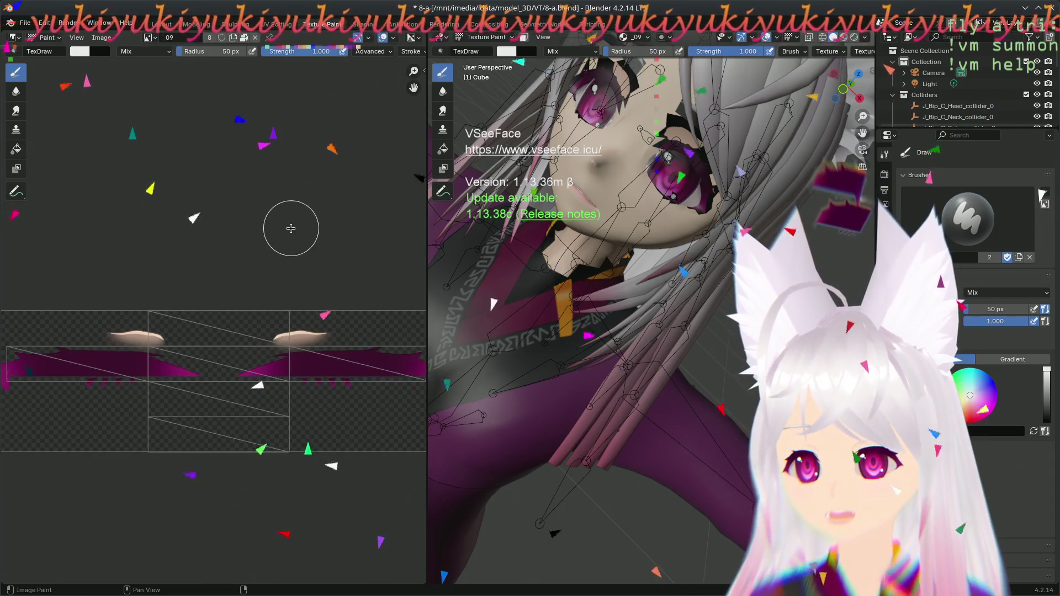
{"action": "scroll", "coordinate": [289, 213], "scroll_direction": "down", "scroll_amount": 4}
{"action": "mouse_move", "coordinate": [552, 237]}
{"action": "middle_mouse_down"}
{"action": "mouse_move", "coordinate": [660, 228]}
{"action": "mouse_move", "coordinate": [623, 174]}
{"action": "mouse_move", "coordinate": [608, 210]}
{"action": "mouse_move", "coordinate": [614, 199]}
{"action": "mouse_move", "coordinate": [530, 165]}
{"action": "mouse_move", "coordinate": [453, 154]}
{"action": "middle_mouse_up"}
- Browse the available images list, dismiss it without choosing one, and bring up the Image menu
{"action": "left_click", "coordinate": [148, 37]}
{"action": "scroll", "coordinate": [188, 105], "scroll_direction": "down", "scroll_amount": 3}
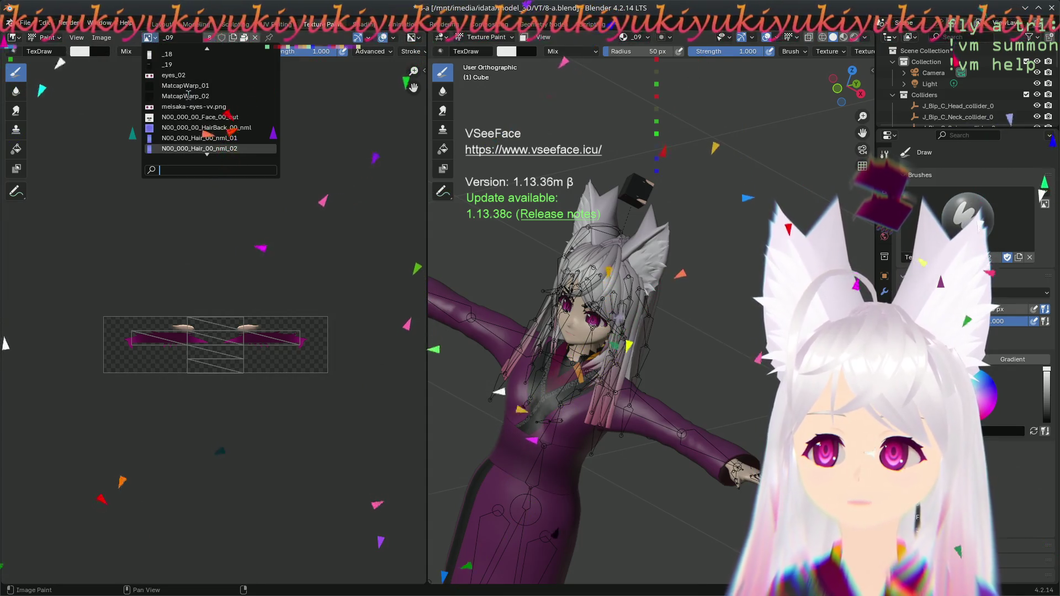
{"action": "scroll", "coordinate": [189, 95], "scroll_direction": "down", "scroll_amount": 6}
{"action": "scroll", "coordinate": [188, 96], "scroll_direction": "up", "scroll_amount": 8}
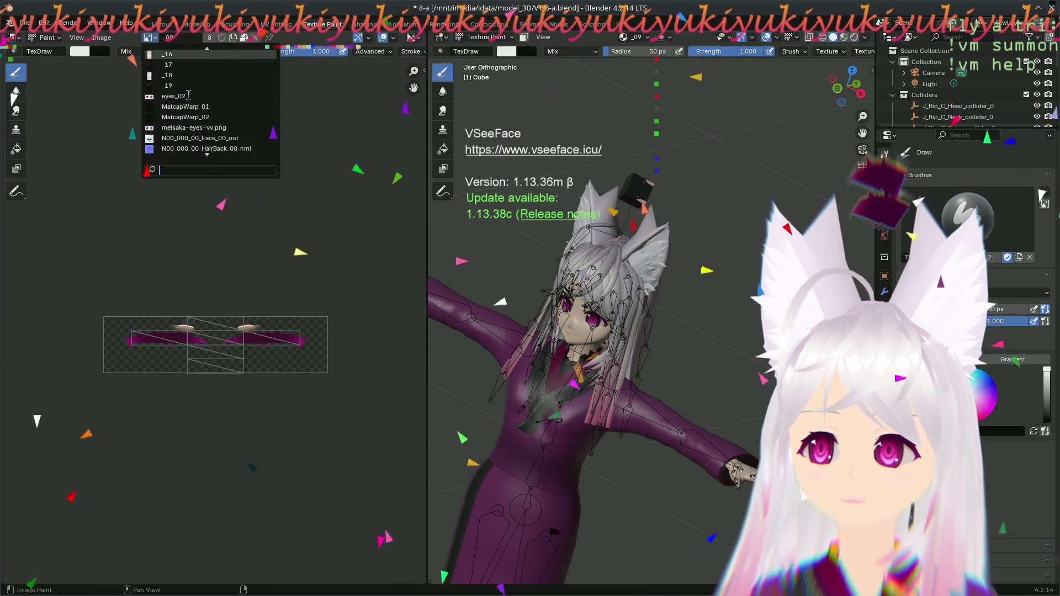
{"action": "scroll", "coordinate": [188, 96], "scroll_direction": "down", "scroll_amount": 8}
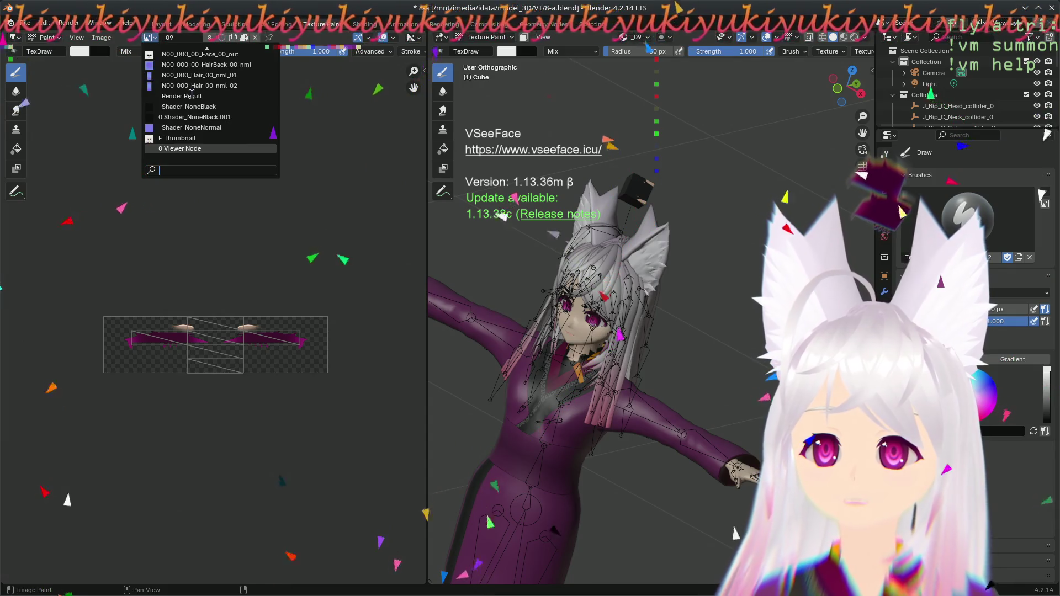
{"action": "scroll", "coordinate": [192, 94], "scroll_direction": "up", "scroll_amount": 20}
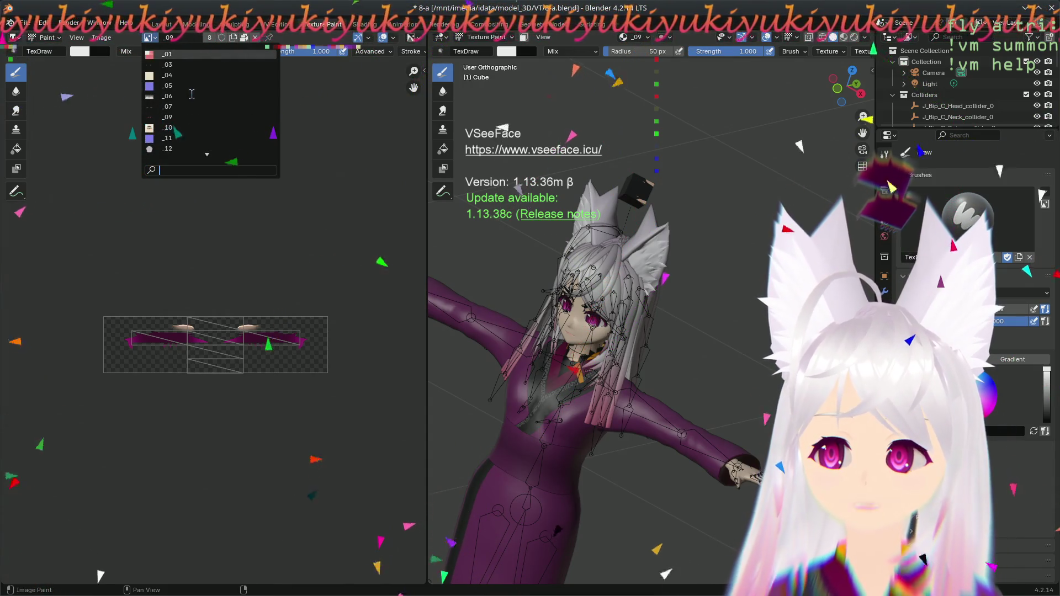
{"action": "key", "text": "Escape"}
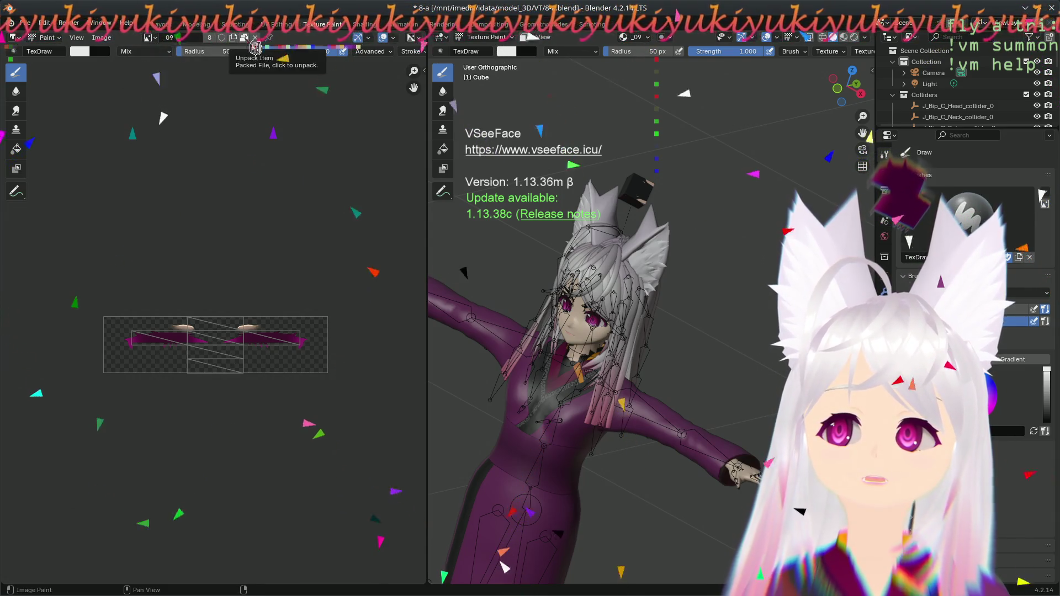
{"action": "left_click", "coordinate": [103, 38]}
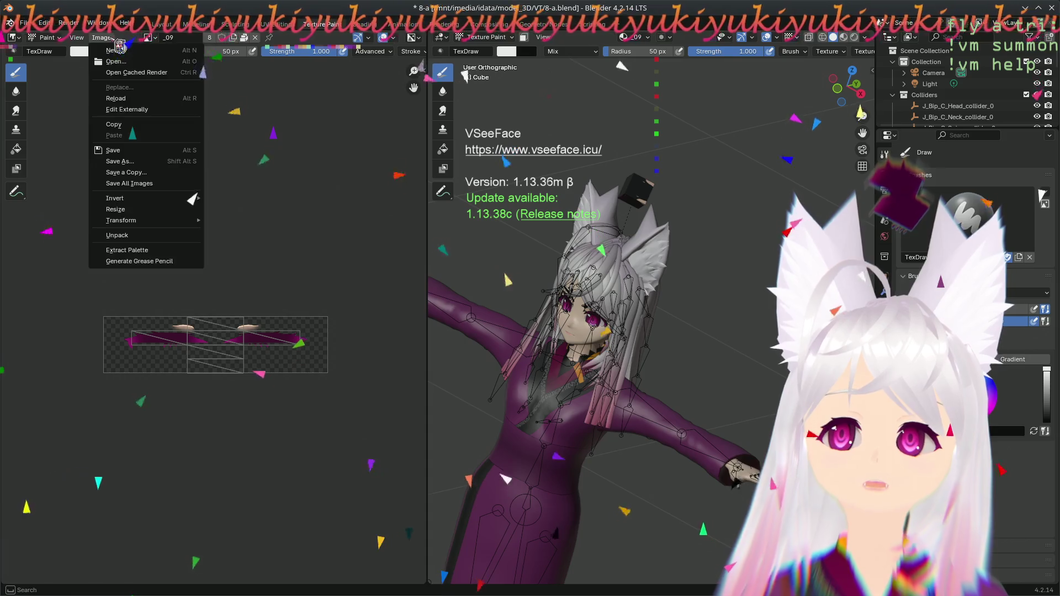
- Create a new blank 512 × 512 px image, entering 'headthigh' as its name
{"action": "left_click", "coordinate": [131, 51]}
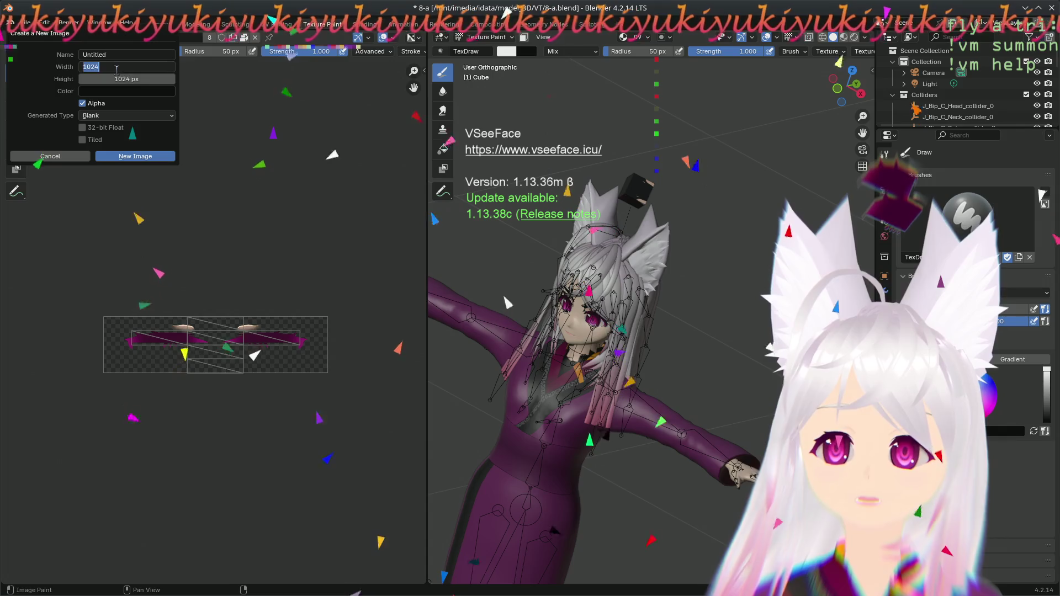
{"action": "type", "text": "512"}
{"action": "key", "text": "Return"}
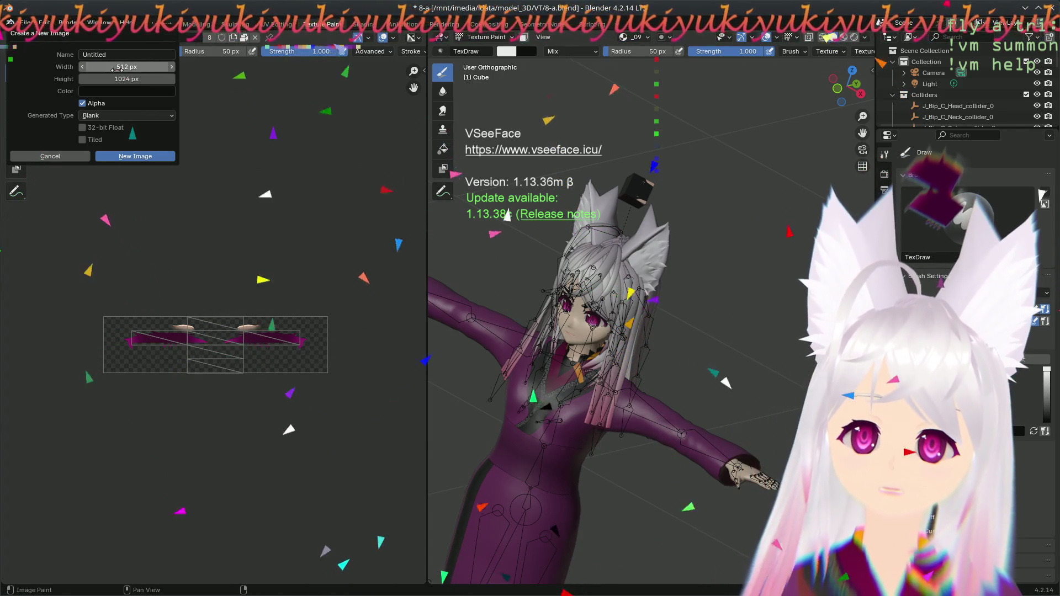
{"action": "type", "text": "512"}
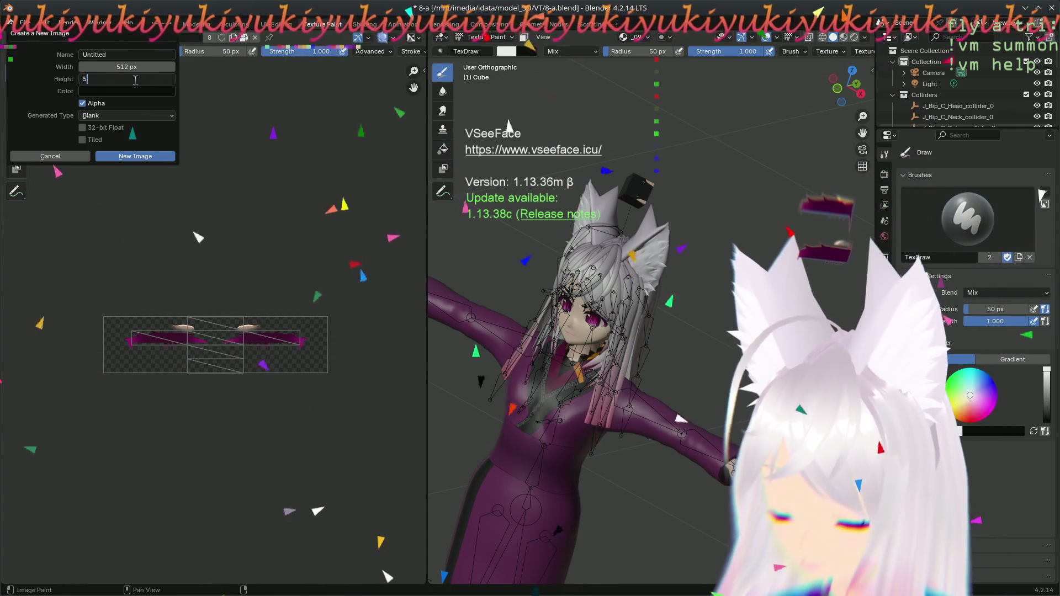
{"action": "left_click", "coordinate": [120, 55]}
{"action": "type", "text": "accessory_meh"}
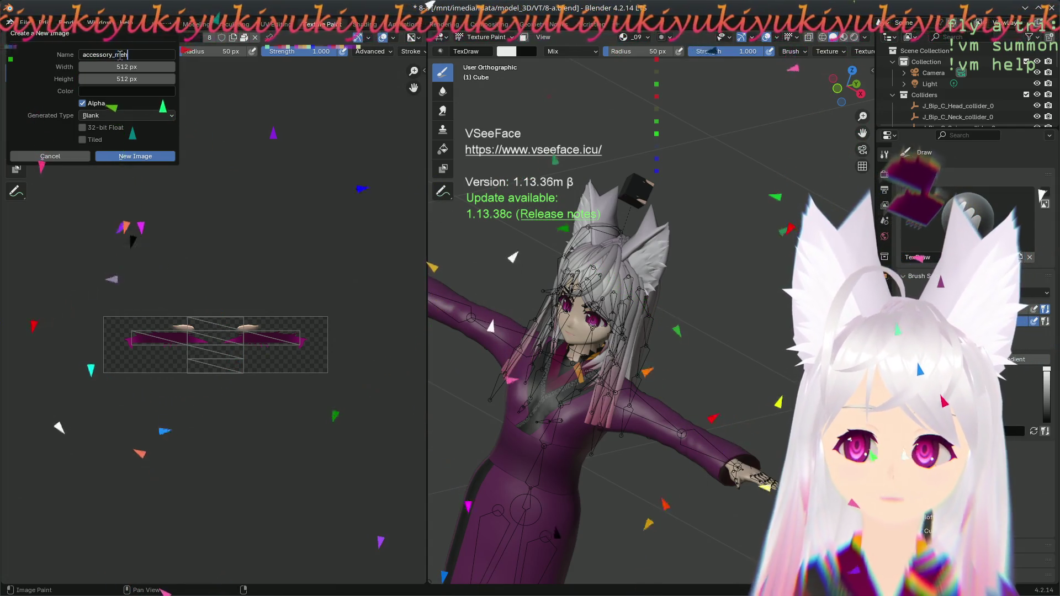
{"action": "key", "text": "BackSpace"}
{"action": "key", "text": "BackSpace"}
{"action": "key", "text": "BackSpace"}
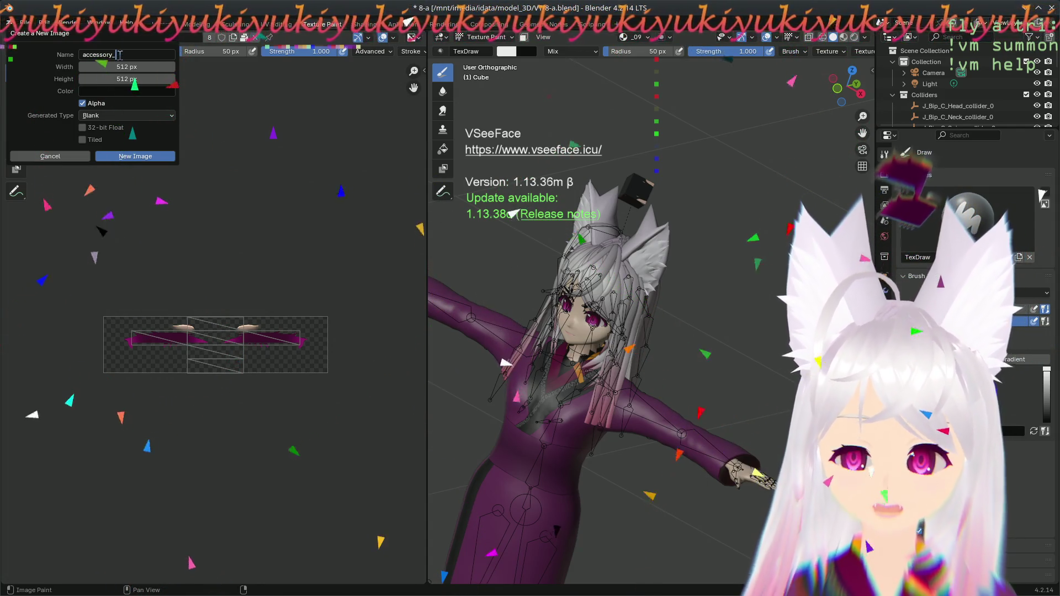
{"action": "type", "text": "head"}
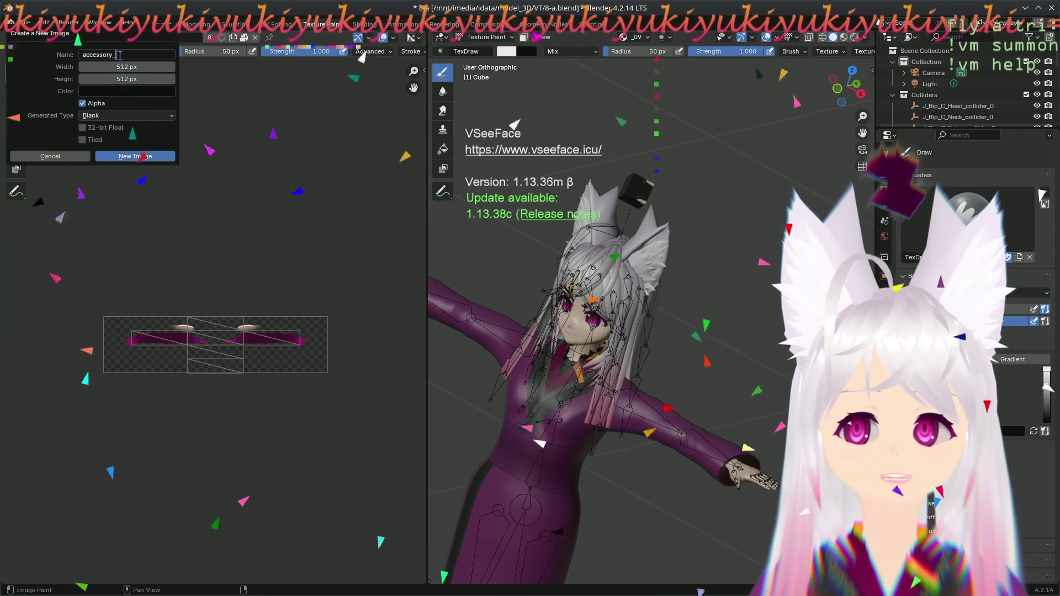
{"action": "type", "text": "thigh"}
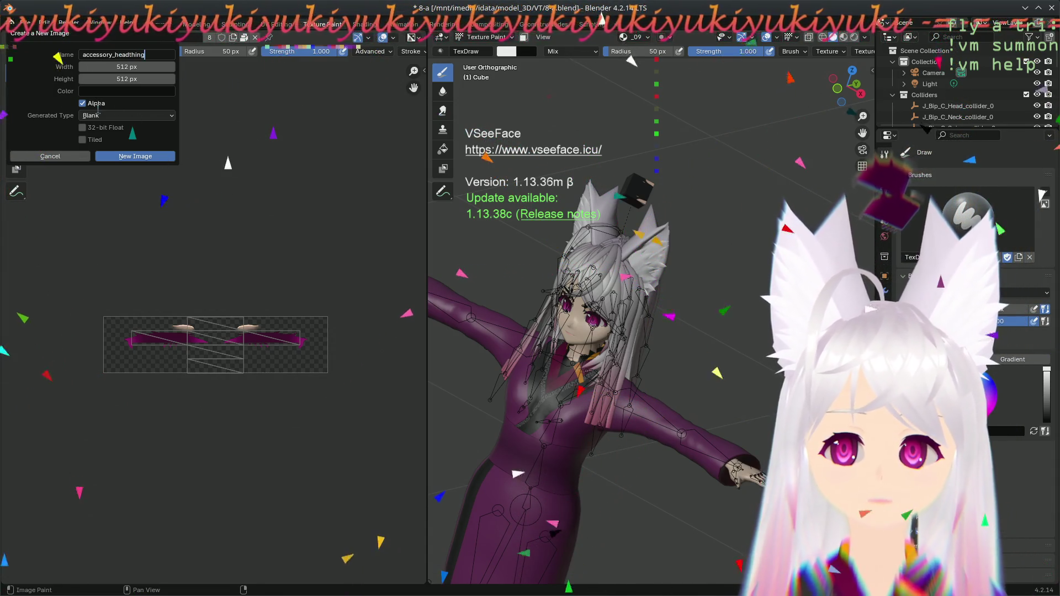
{"action": "left_click", "coordinate": [137, 157]}
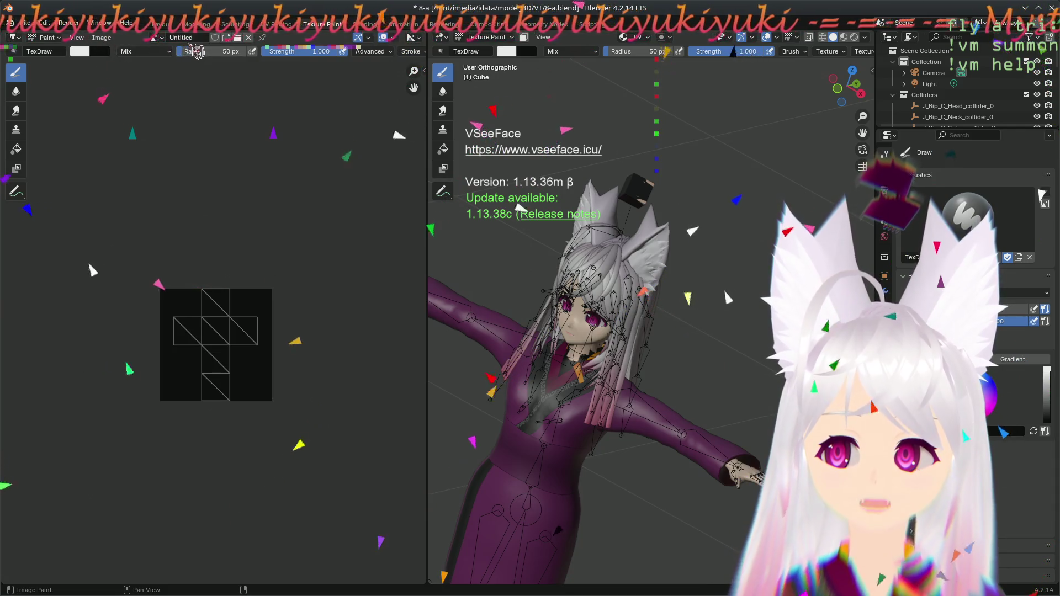
- Rename the new blank texture image to head_accessory_thing
{"action": "double_click", "coordinate": [202, 37]}
{"action": "type", "text": "acces"}
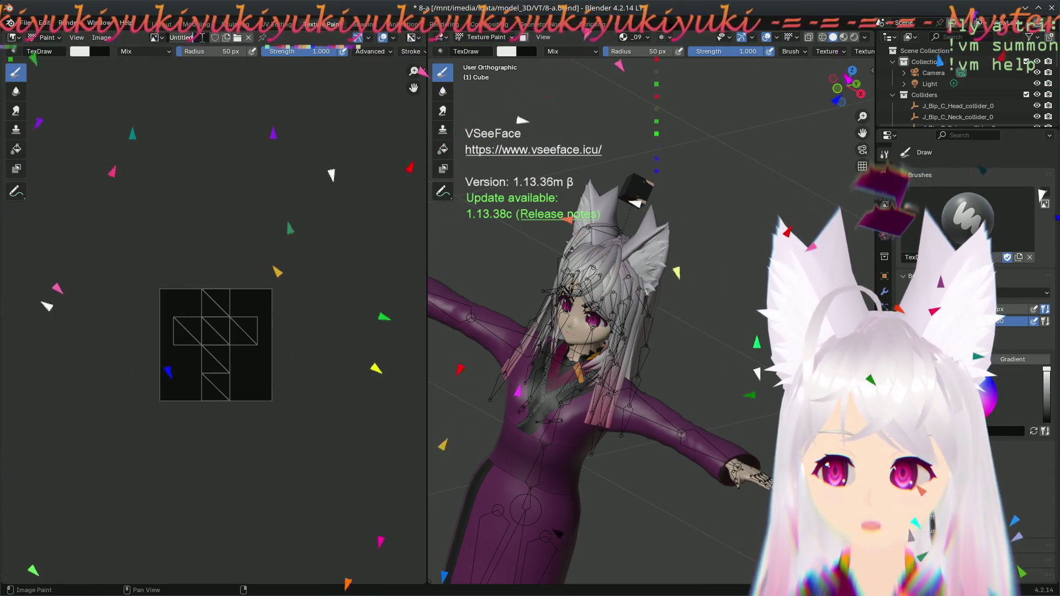
{"action": "type", "text": "sory"}
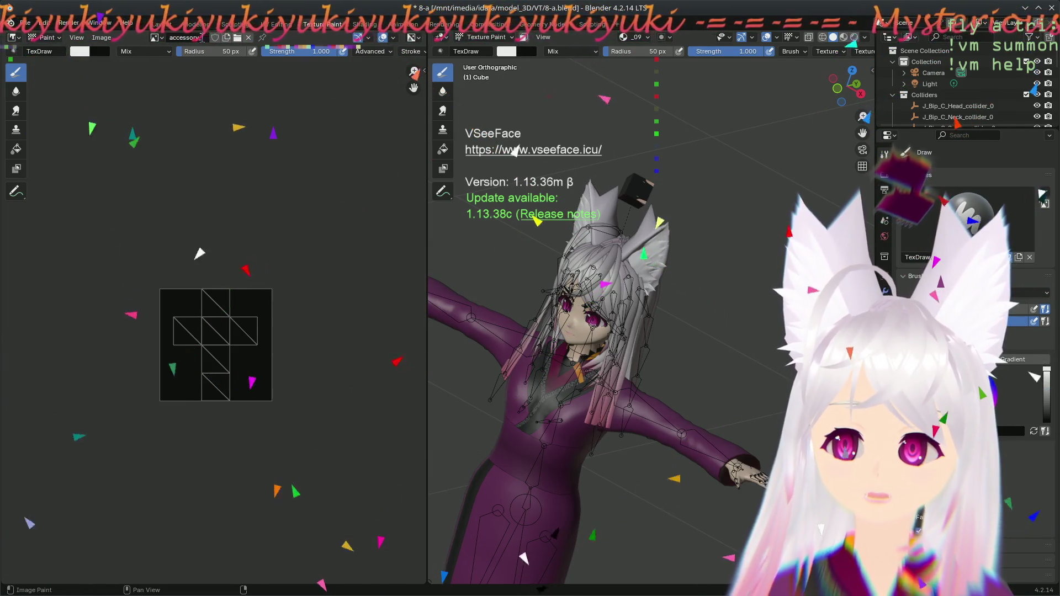
{"action": "type", "text": "_hi"}
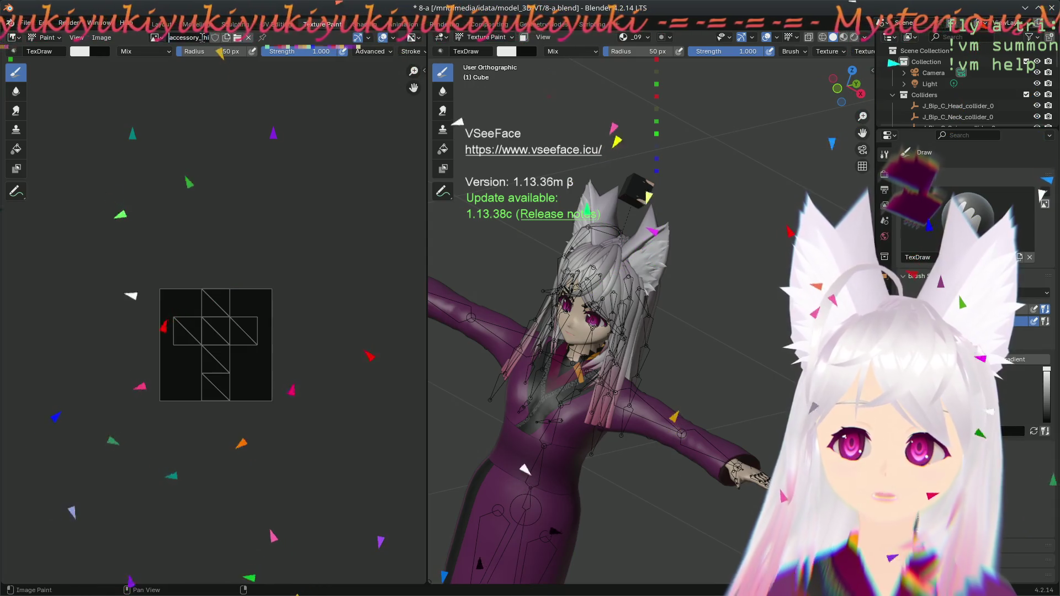
{"action": "type", "text": "ng_"}
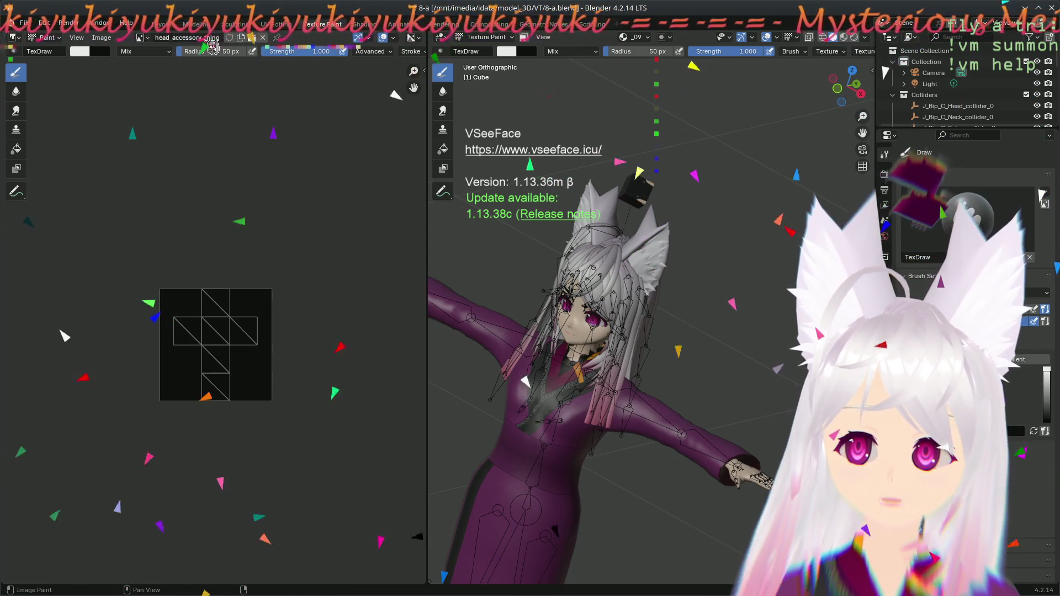
{"action": "key", "text": "Return"}
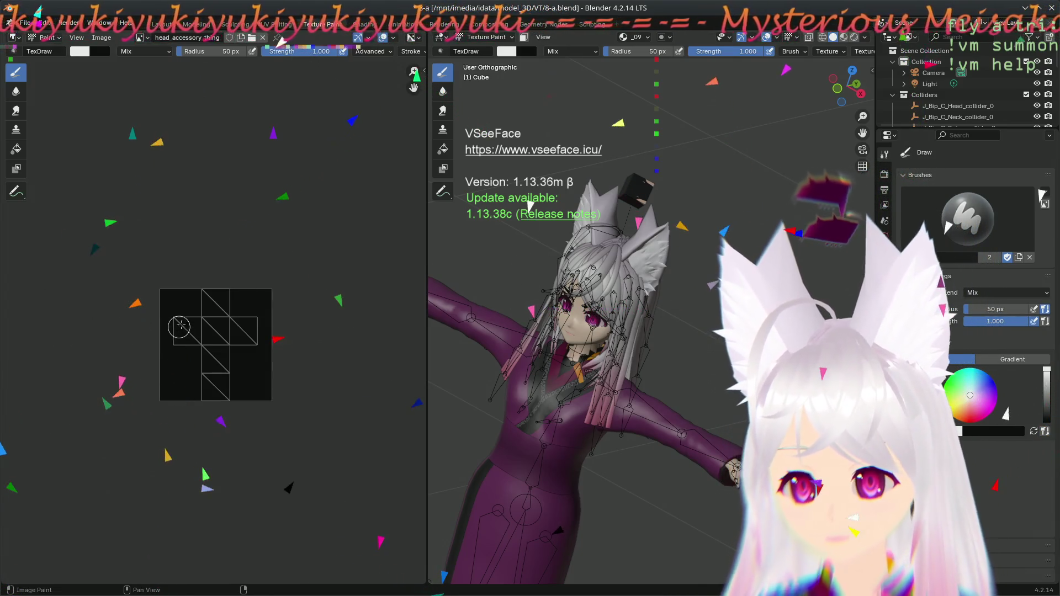
- Set the paint brush radius to 10 px
{"action": "scroll", "coordinate": [179, 326], "scroll_direction": "up", "scroll_amount": 5}
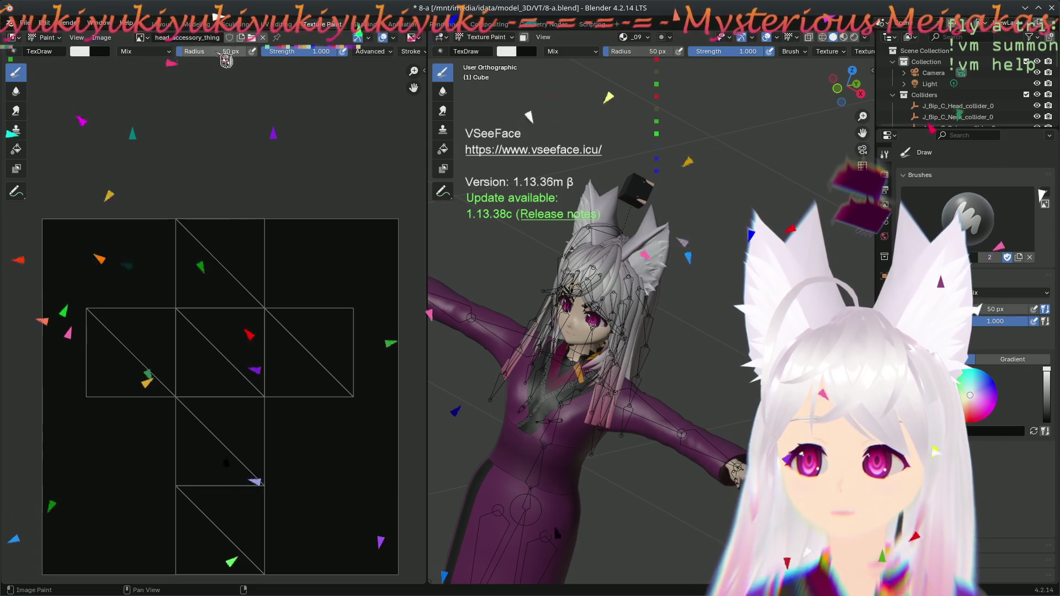
{"action": "type", "text": "10"}
{"action": "key", "text": "Return"}
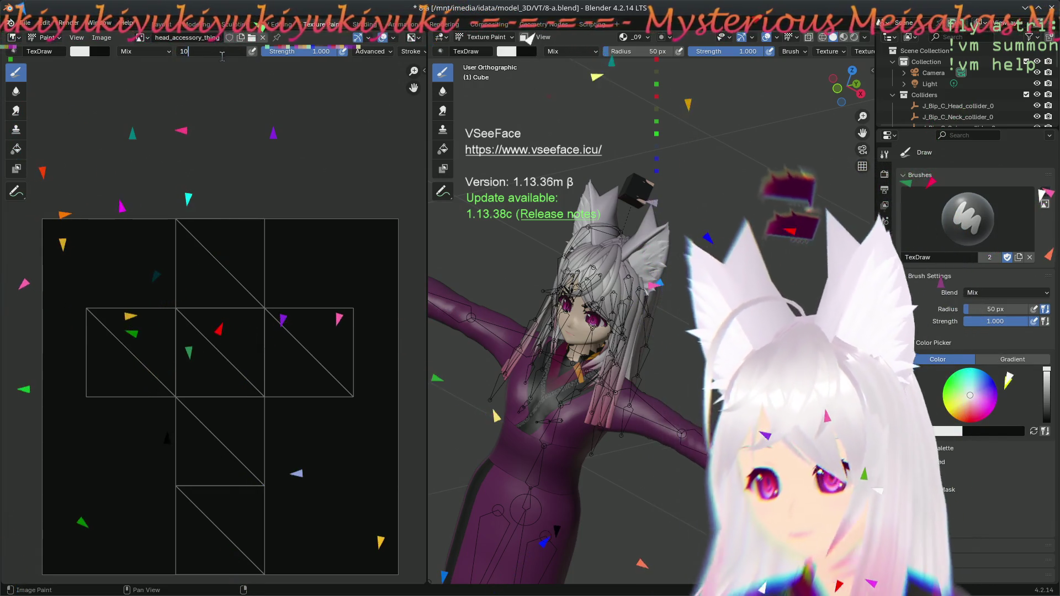
- Paint white lines around the cube net's middle row, left, top and bottom faces, then change layouts
{"action": "mouse_move", "coordinate": [82, 307]}
{"action": "left_mouse_down"}
{"action": "mouse_move", "coordinate": [191, 302]}
{"action": "mouse_move", "coordinate": [363, 320]}
{"action": "left_mouse_up"}
{"action": "key", "text": "ctrl+z"}
{"action": "mouse_move", "coordinate": [83, 309]}
{"action": "left_mouse_down"}
{"action": "mouse_move", "coordinate": [303, 310]}
{"action": "mouse_move", "coordinate": [352, 370]}
{"action": "mouse_move", "coordinate": [351, 397]}
{"action": "mouse_move", "coordinate": [85, 394]}
{"action": "left_mouse_up"}
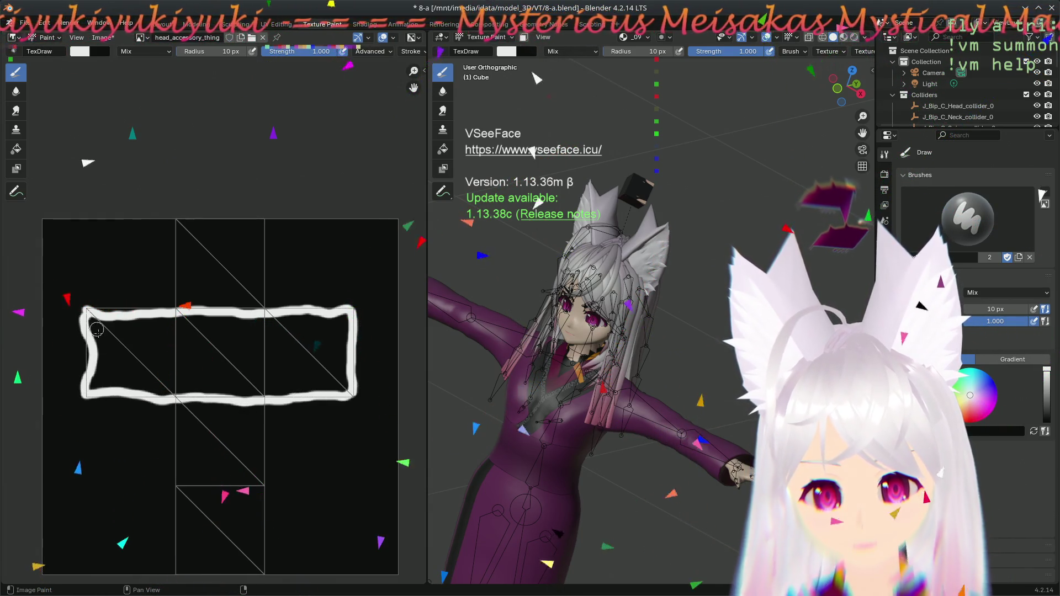
{"action": "left_click_drag", "start_coordinate": [172, 311], "coordinate": [175, 391]}
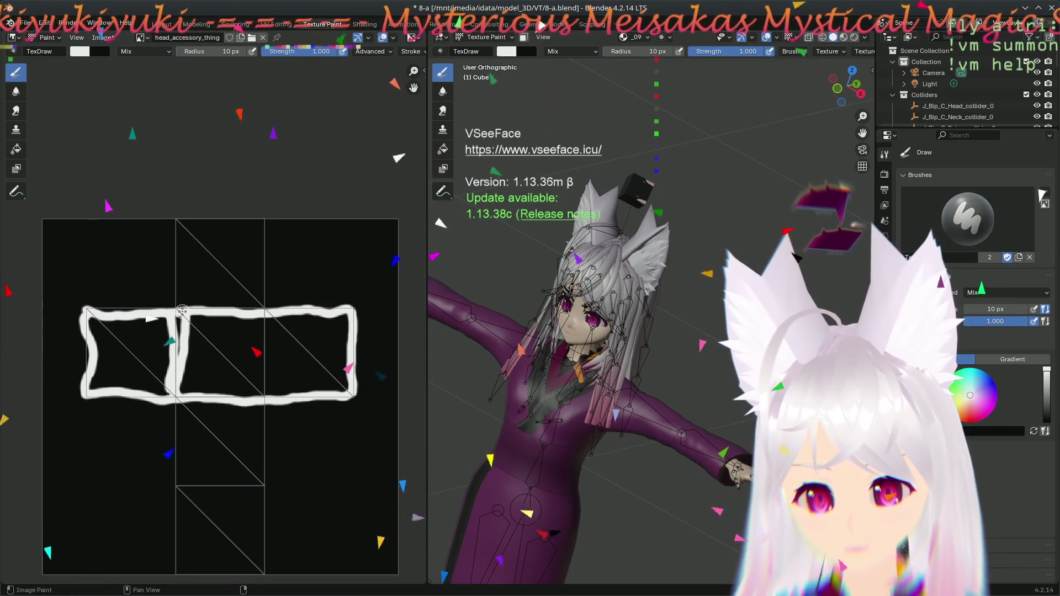
{"action": "mouse_move", "coordinate": [200, 225]}
{"action": "left_mouse_down"}
{"action": "mouse_move", "coordinate": [266, 223]}
{"action": "mouse_move", "coordinate": [261, 567]}
{"action": "mouse_move", "coordinate": [172, 568]}
{"action": "mouse_move", "coordinate": [180, 406]}
{"action": "left_mouse_up"}
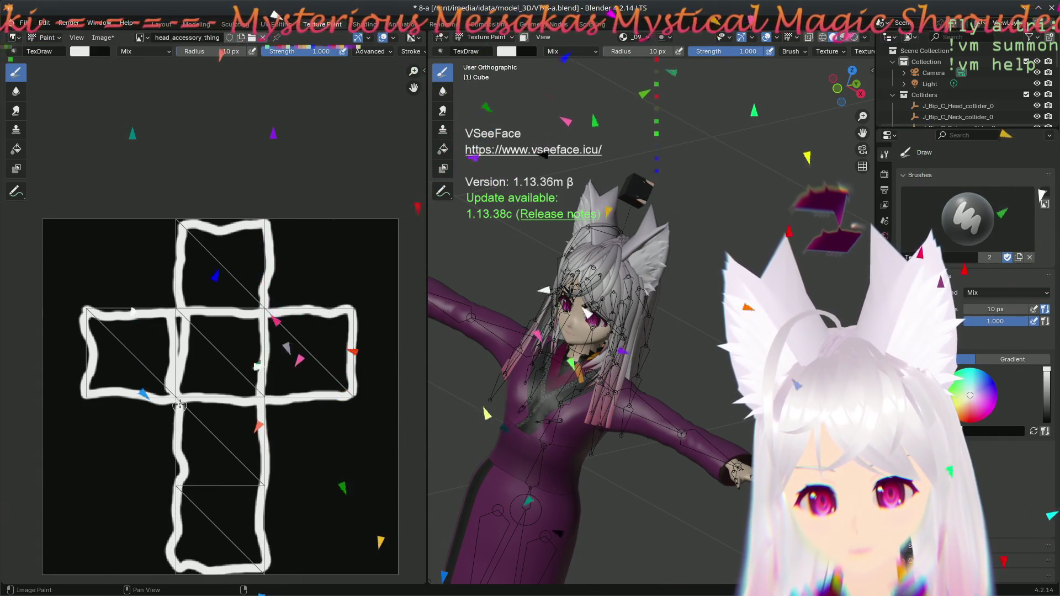
{"action": "left_click_drag", "start_coordinate": [175, 483], "coordinate": [267, 482]}
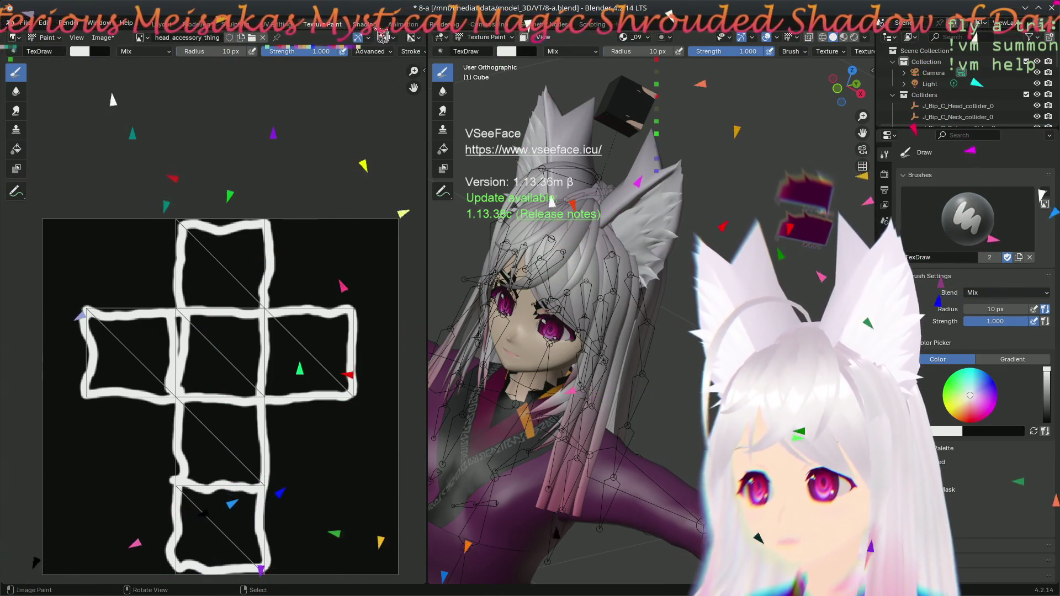
{"action": "key", "text": "ctrl+Page_Down"}
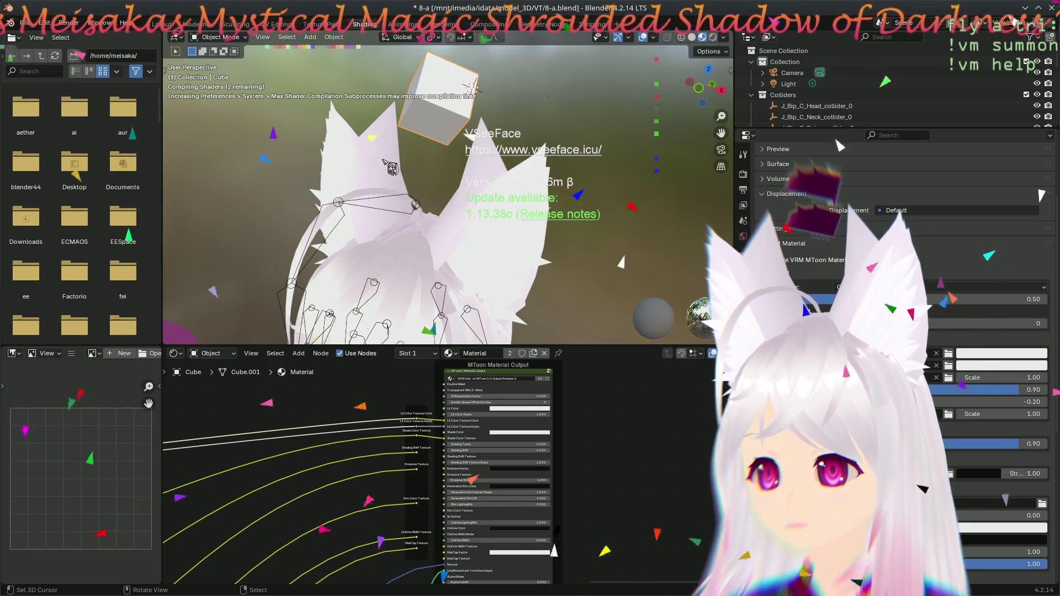
- In the UV Editing layout, set head_accessory_thing as the MToon material's Lit Color texture
{"action": "left_click", "coordinate": [274, 25]}
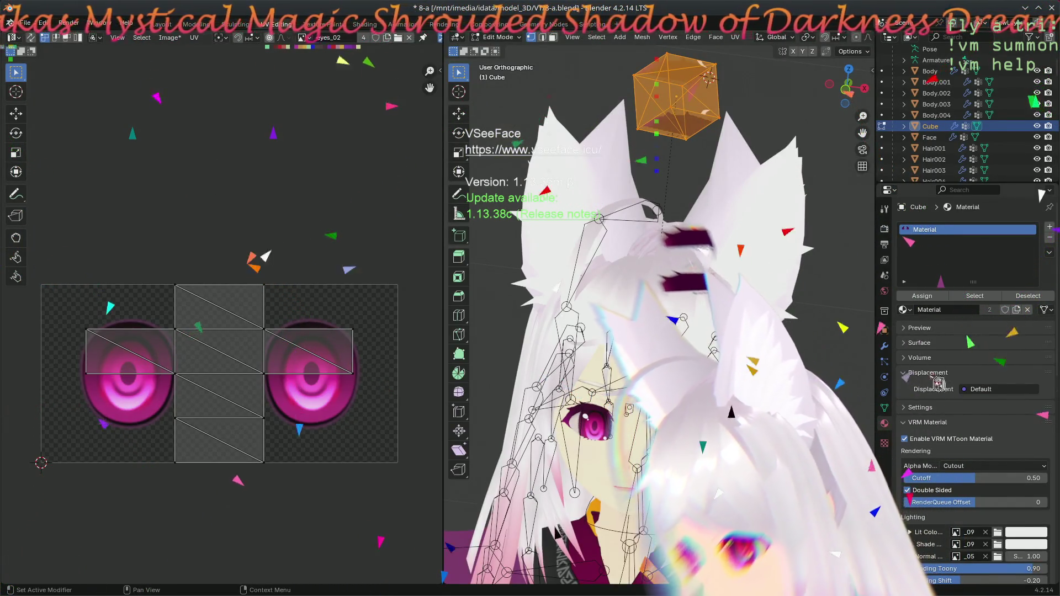
{"action": "scroll", "coordinate": [904, 442], "scroll_direction": "down", "scroll_amount": 10}
{"action": "scroll", "coordinate": [904, 443], "scroll_direction": "up", "scroll_amount": 3}
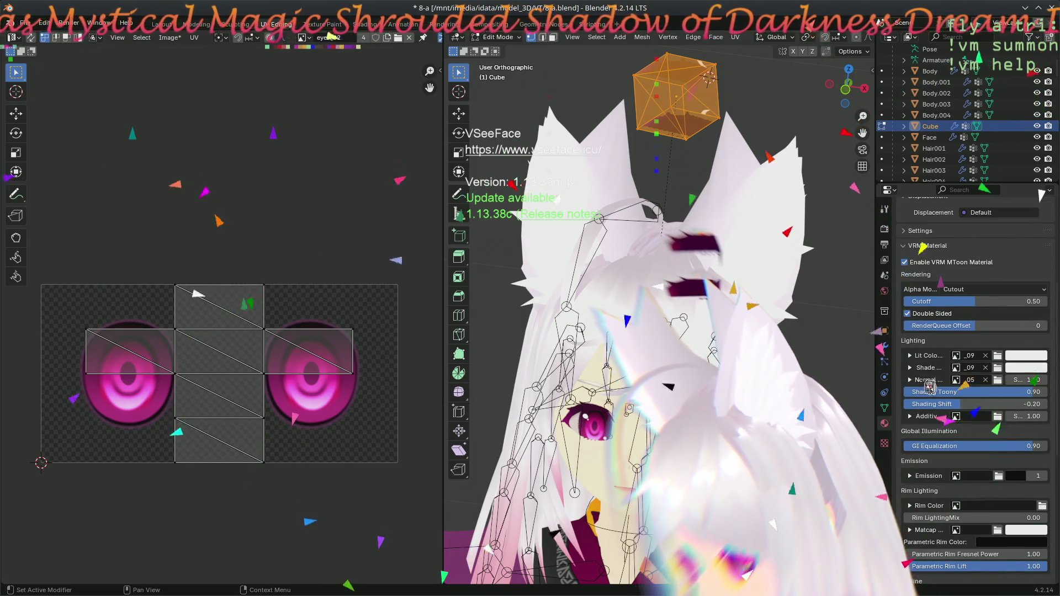
{"action": "left_click", "coordinate": [956, 355]}
{"action": "scroll", "coordinate": [959, 416], "scroll_direction": "down", "scroll_amount": 5}
{"action": "scroll", "coordinate": [959, 416], "scroll_direction": "up", "scroll_amount": 7}
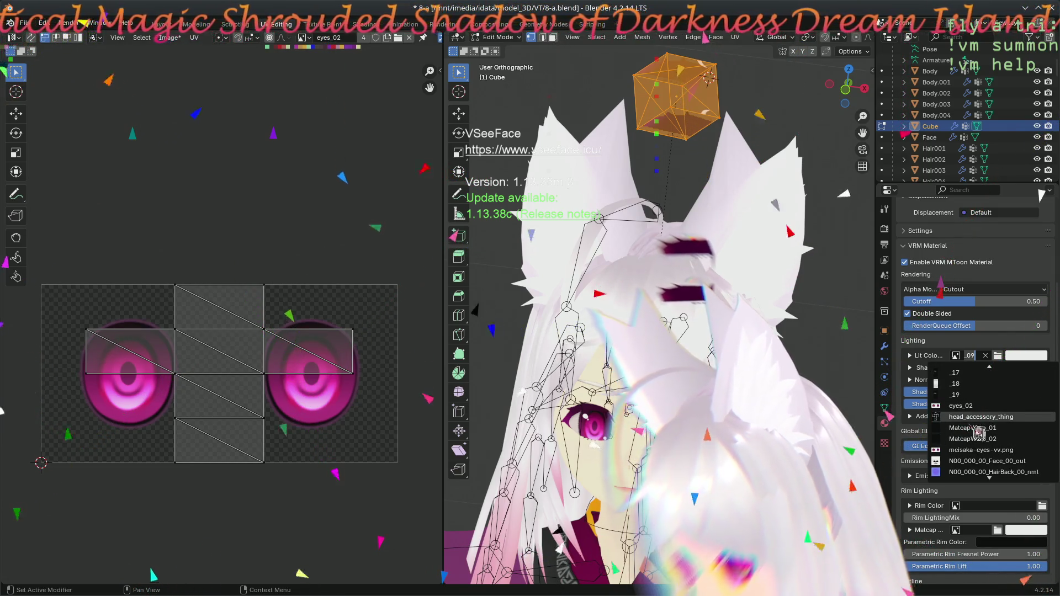
{"action": "left_click", "coordinate": [977, 417]}
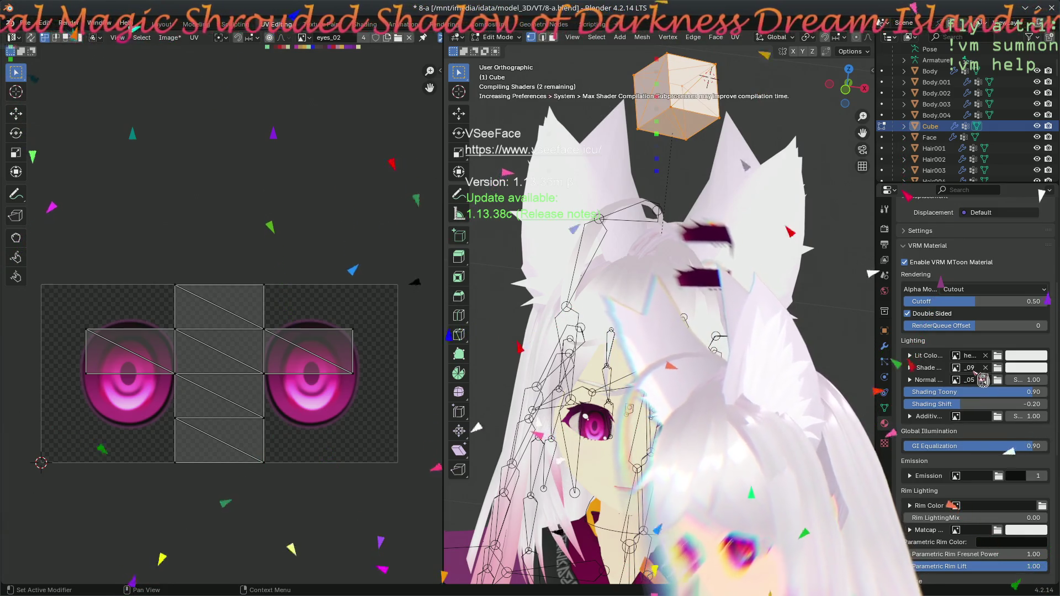
- Set head_accessory_thing as the material's Shade texture as well
{"action": "left_click", "coordinate": [970, 368]}
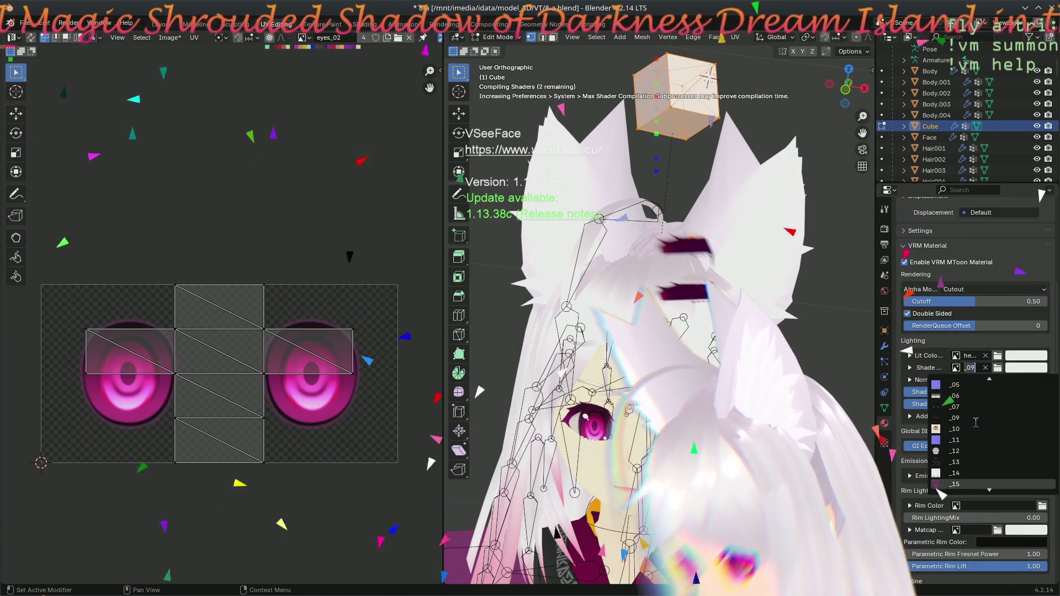
{"action": "scroll", "coordinate": [974, 421], "scroll_direction": "down", "scroll_amount": 5}
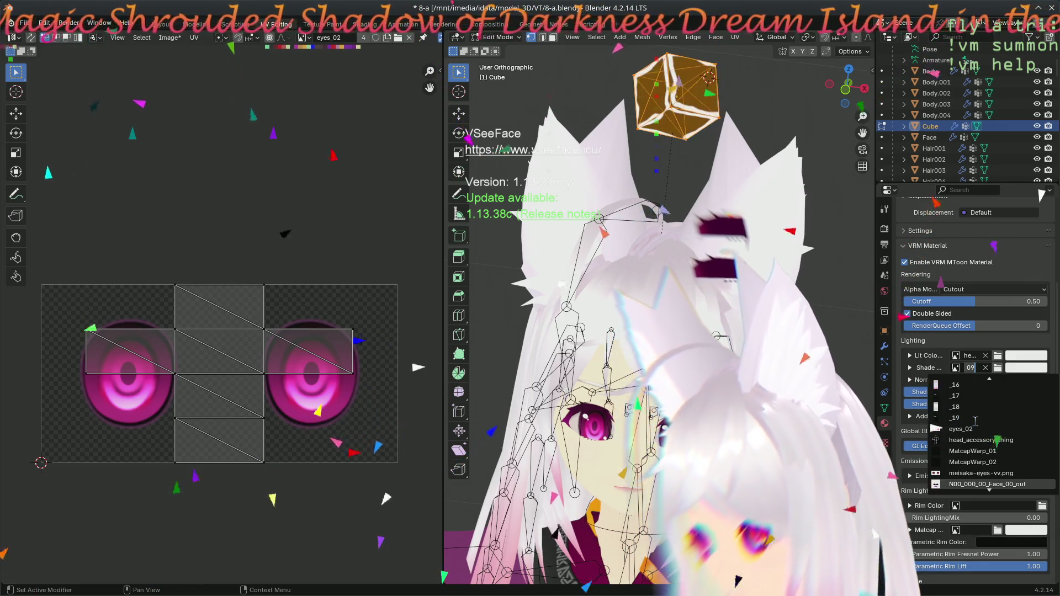
{"action": "scroll", "coordinate": [975, 421], "scroll_direction": "down", "scroll_amount": 4}
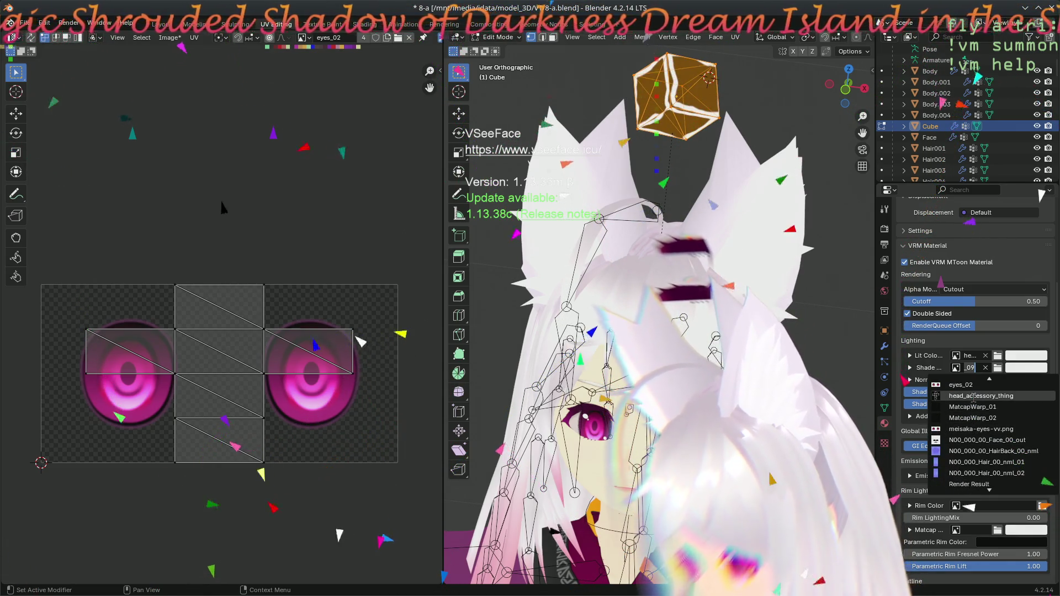
{"action": "left_click", "coordinate": [938, 395]}
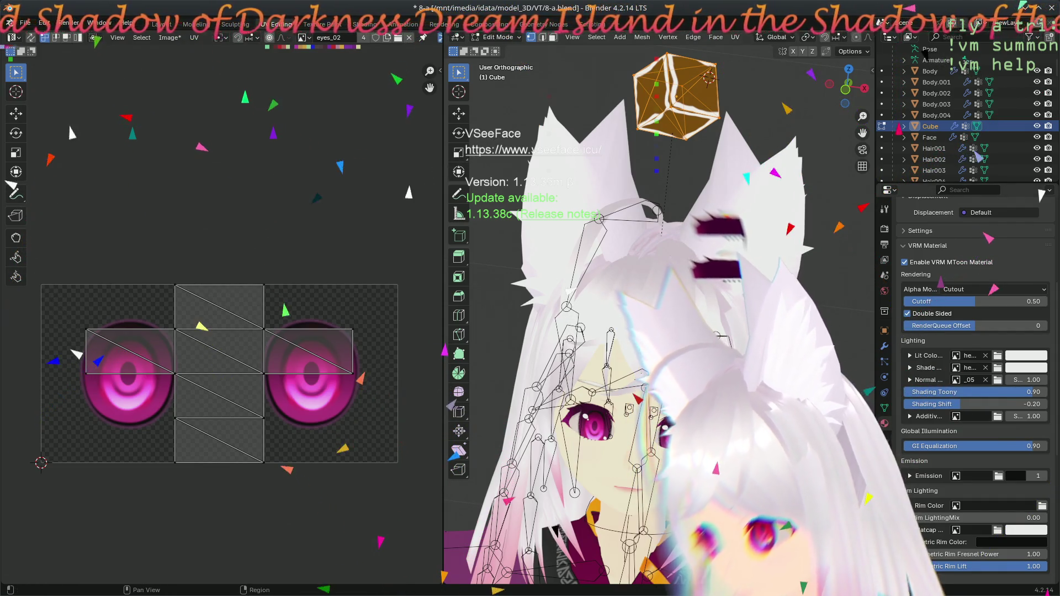
- Swap the UV Editor image from eyes to head_accessory_thing behind the cube's UV net
{"action": "mouse_move", "coordinate": [639, 184]}
{"action": "middle_mouse_down"}
{"action": "mouse_move", "coordinate": [618, 182]}
{"action": "mouse_move", "coordinate": [635, 199]}
{"action": "mouse_move", "coordinate": [613, 159]}
{"action": "mouse_move", "coordinate": [613, 264]}
{"action": "mouse_move", "coordinate": [631, 193]}
{"action": "middle_mouse_up"}
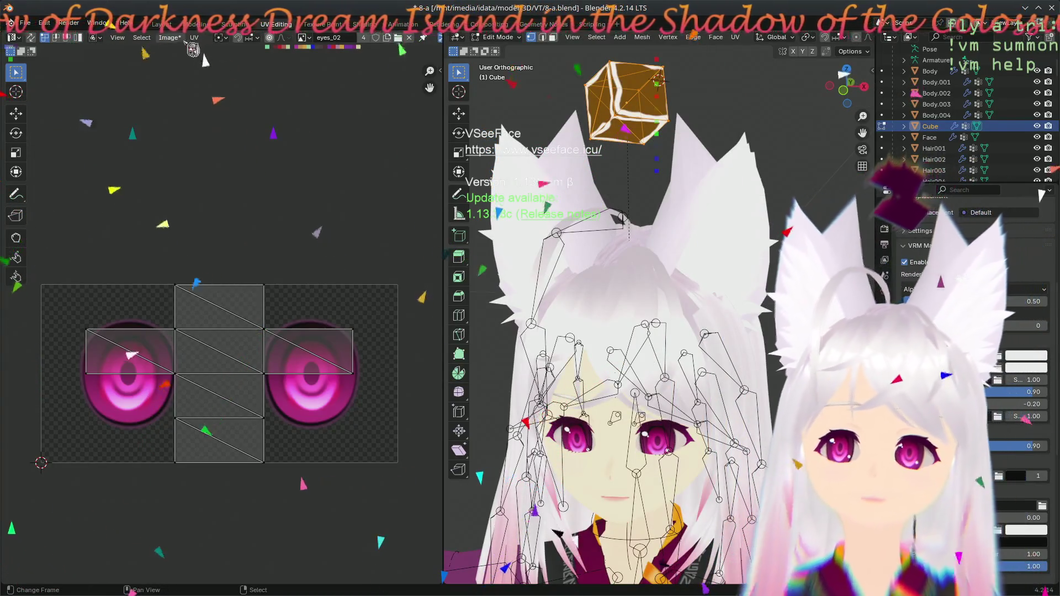
{"action": "left_click", "coordinate": [302, 37]}
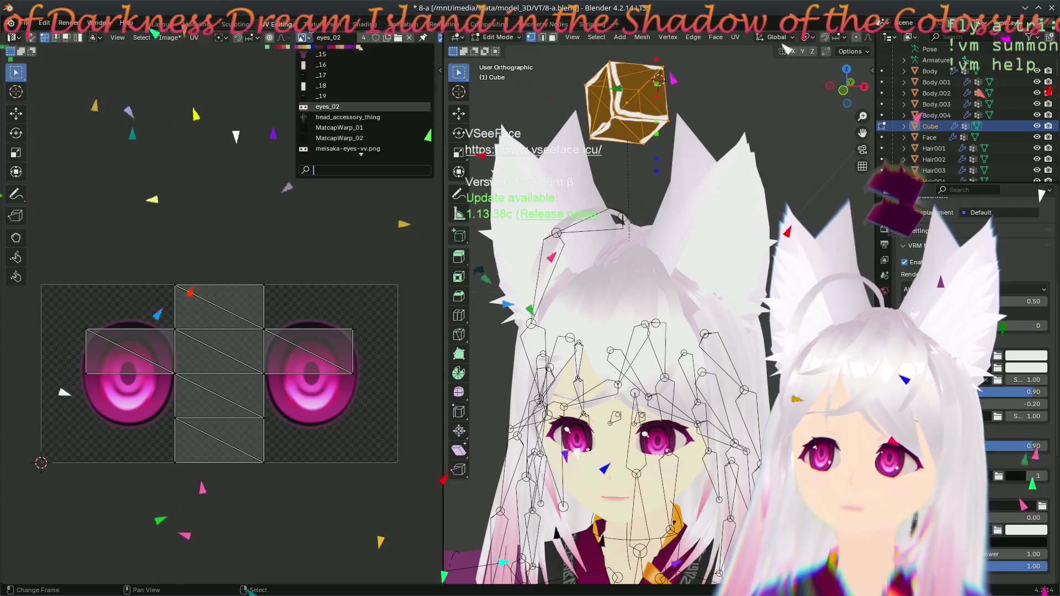
{"action": "left_click", "coordinate": [369, 142]}
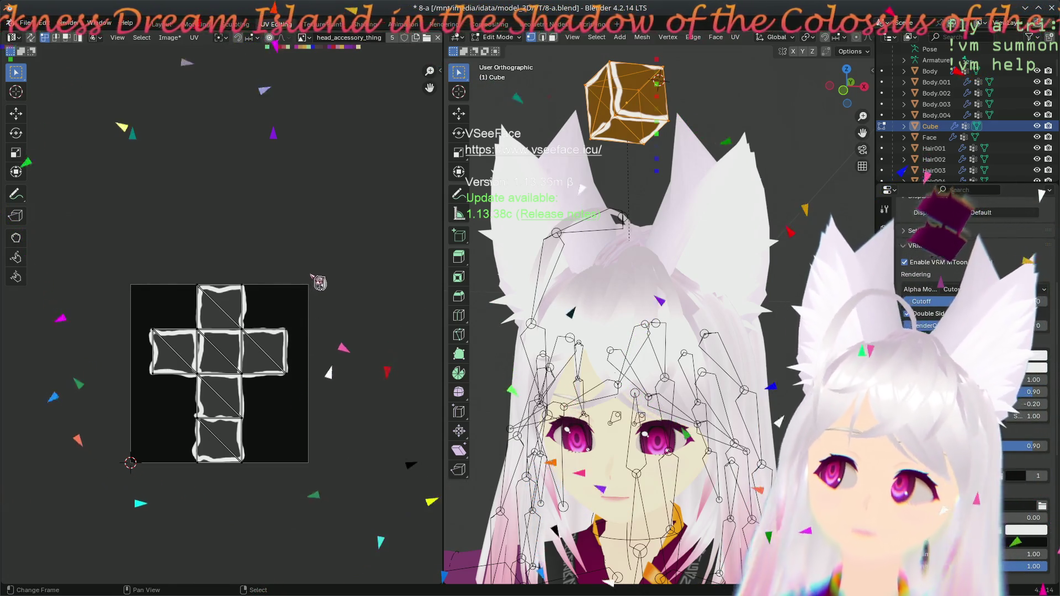
{"action": "scroll", "coordinate": [285, 385], "scroll_direction": "up", "scroll_amount": 8}
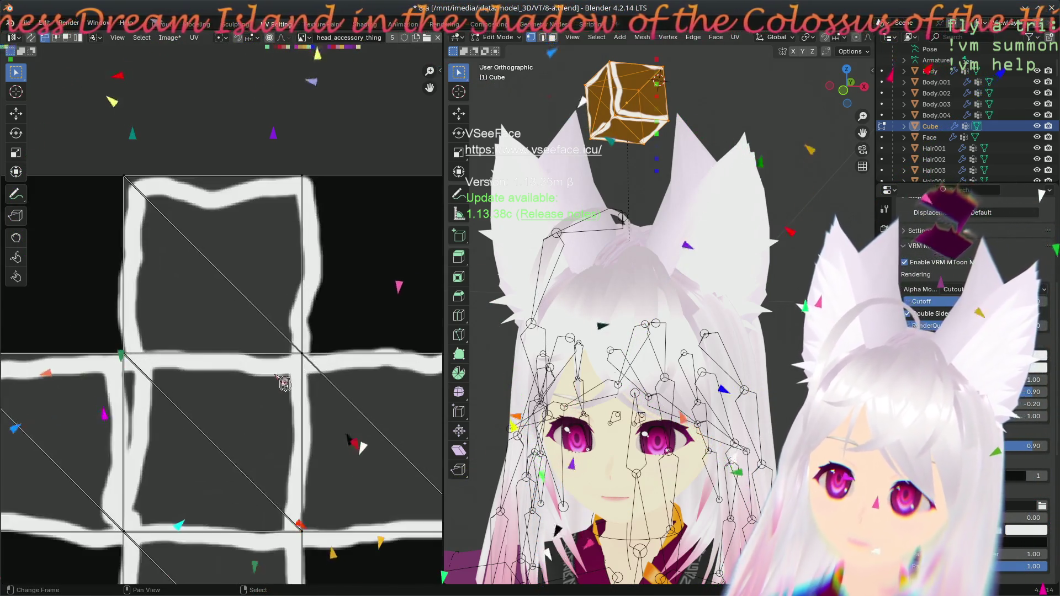
{"action": "scroll", "coordinate": [284, 384], "scroll_direction": "down", "scroll_amount": 4}
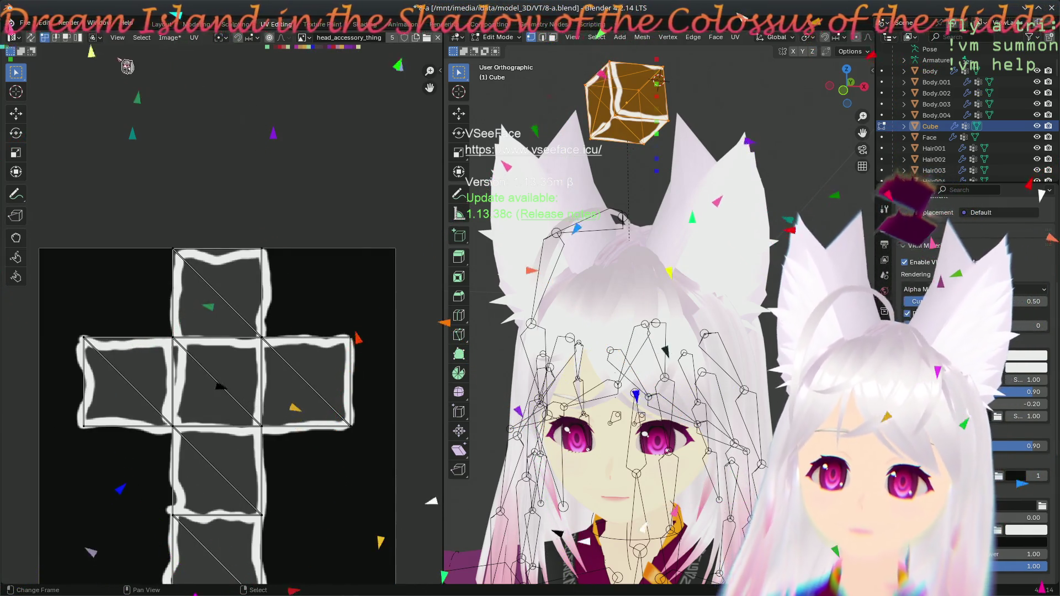
{"action": "left_click", "coordinate": [195, 39]}
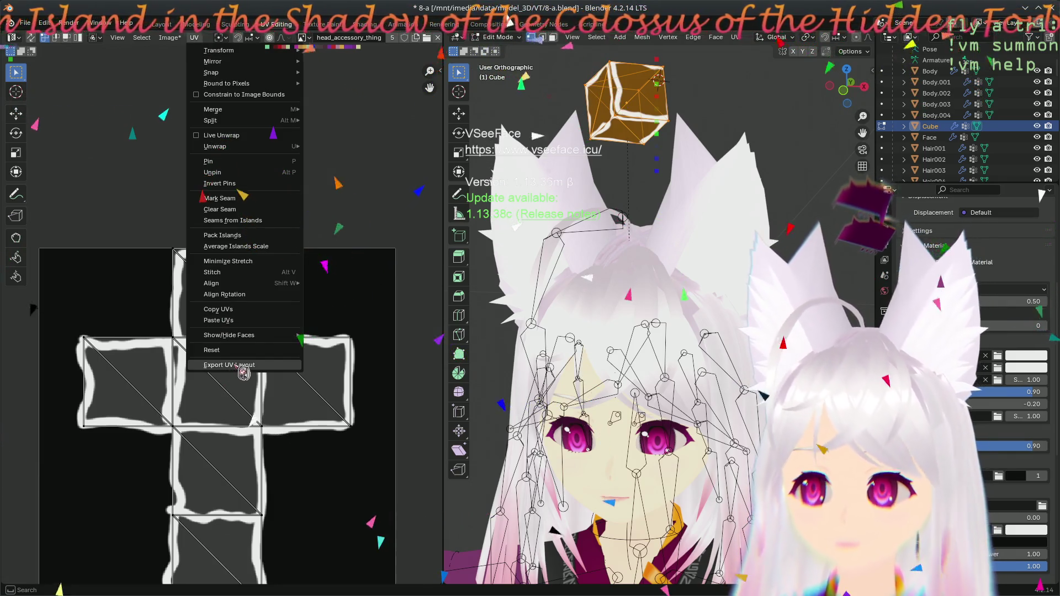
- Select all the cube's UVs, scale them by 0.875, then deselect everything
{"action": "middle_click_drag", "start_coordinate": [273, 439], "coordinate": [280, 393]}
{"action": "key", "text": "a"}
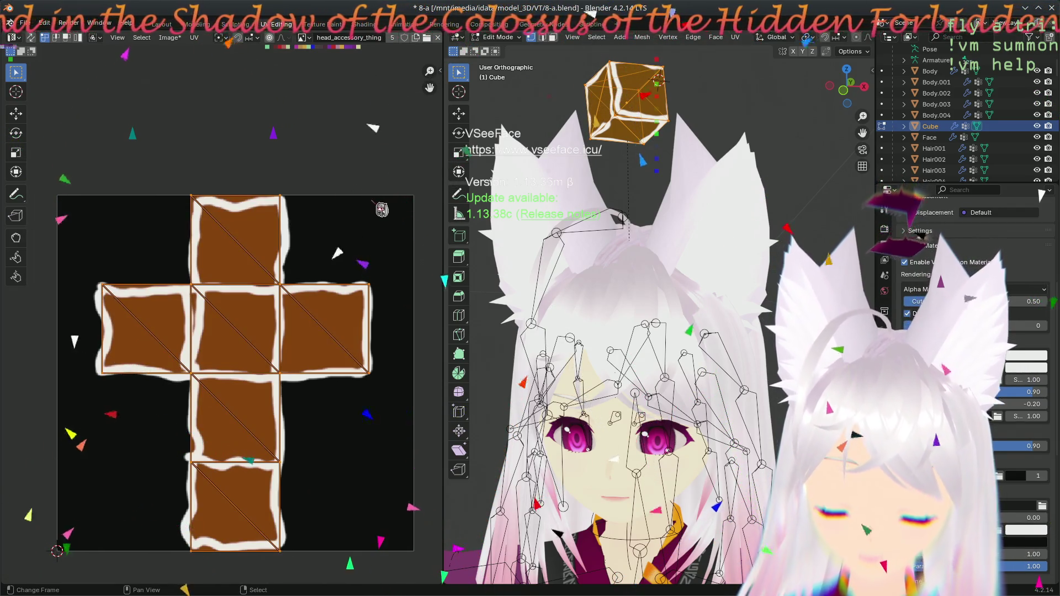
{"action": "key", "text": "s"}
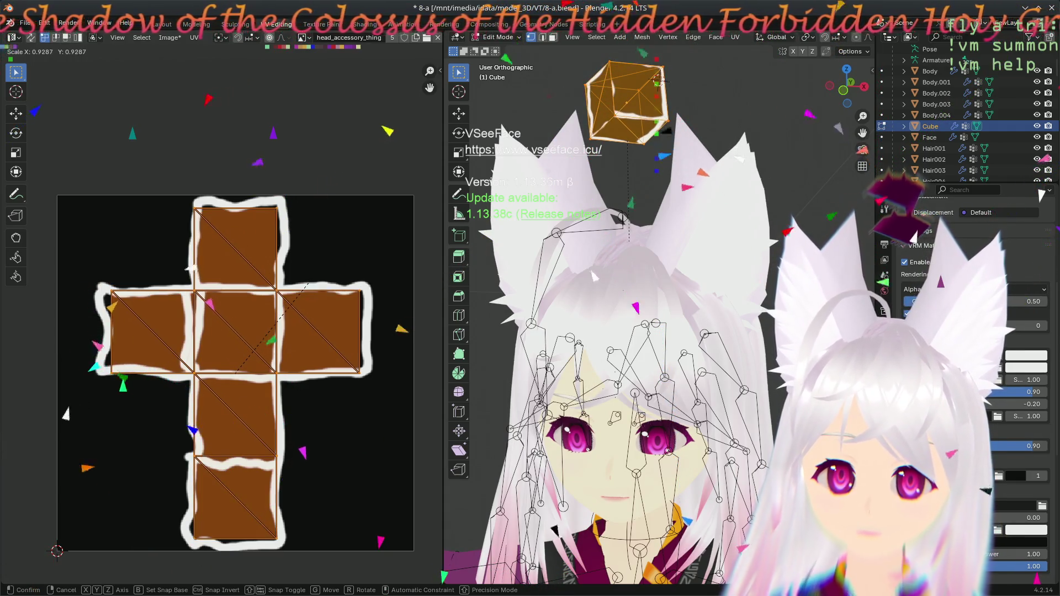
{"action": "type", "text": "0."}
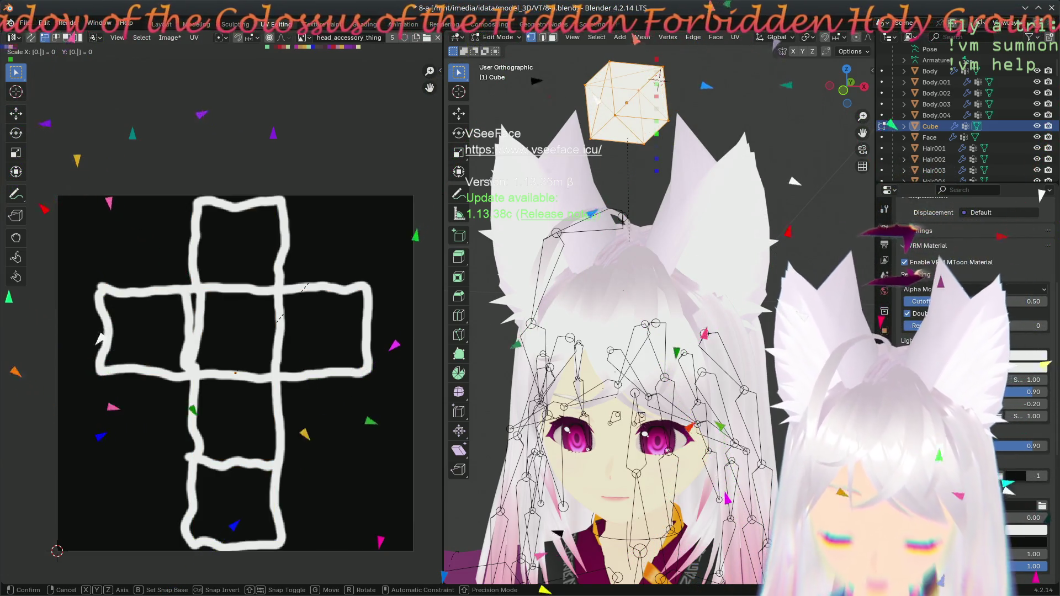
{"action": "type", "text": "87"}
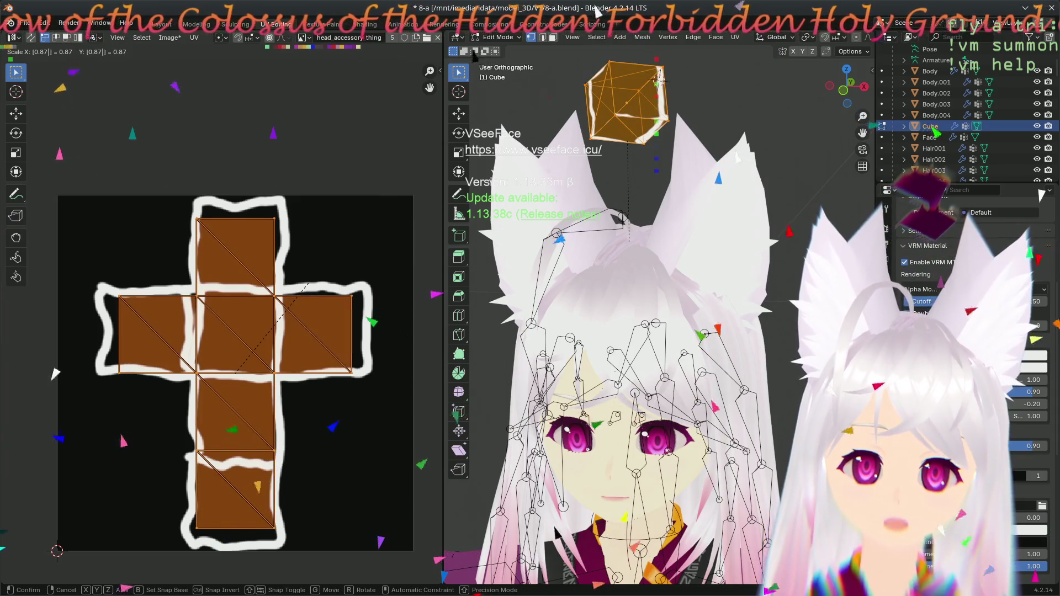
{"action": "type", "text": "5"}
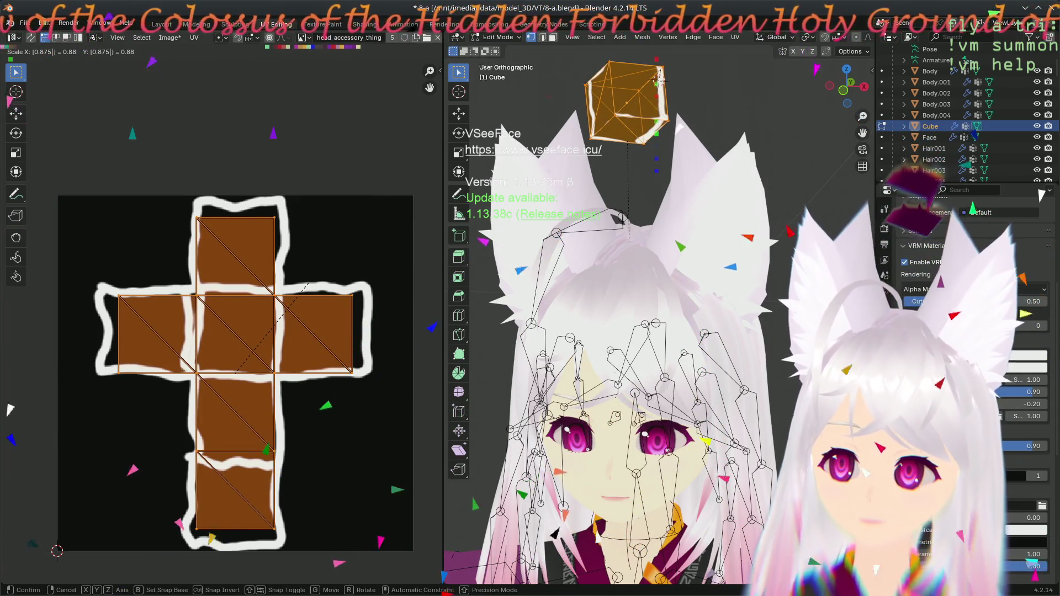
{"action": "key", "text": "Return"}
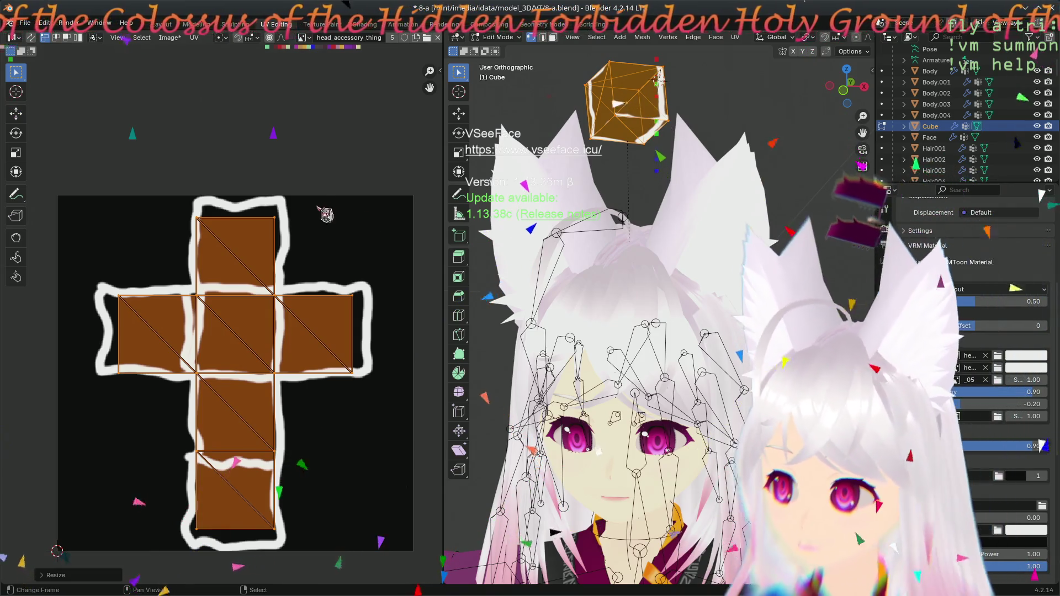
{"action": "mouse_move", "coordinate": [252, 344]}
{"action": "middle_mouse_down"}
{"action": "mouse_move", "coordinate": [236, 315]}
{"action": "mouse_move", "coordinate": [280, 315]}
{"action": "middle_mouse_up"}
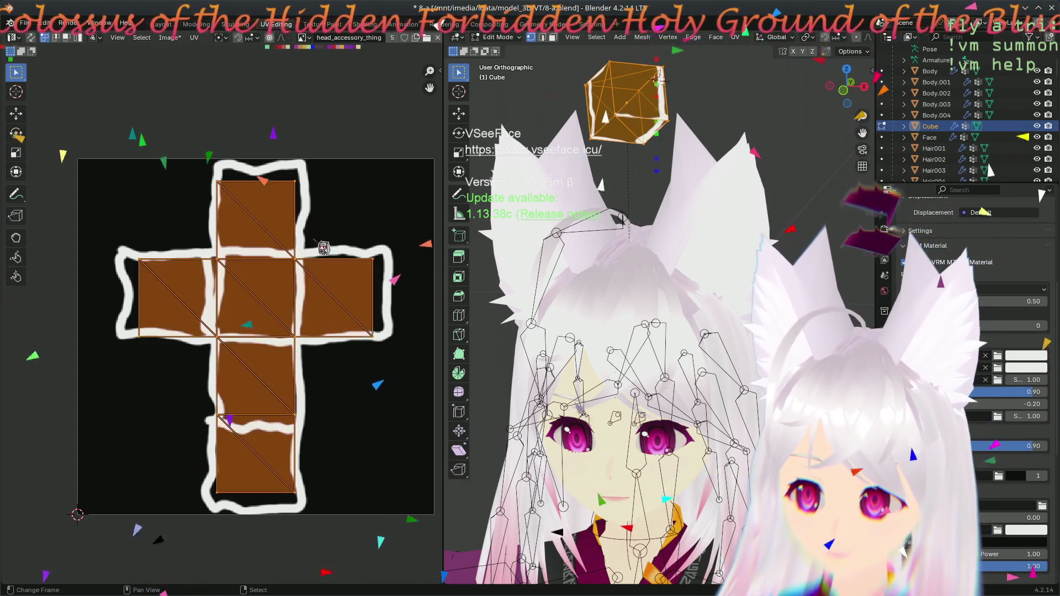
{"action": "key", "text": "alt+a"}
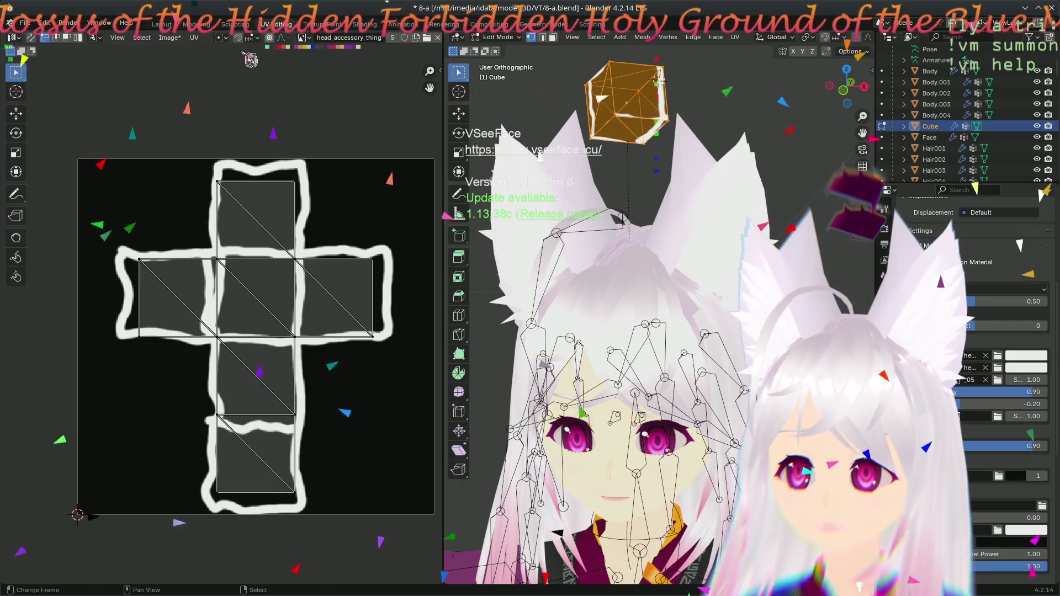
- Export the cube's UV layout from the UV menu as a 512 px accessory_outline.png
{"action": "left_click", "coordinate": [198, 42]}
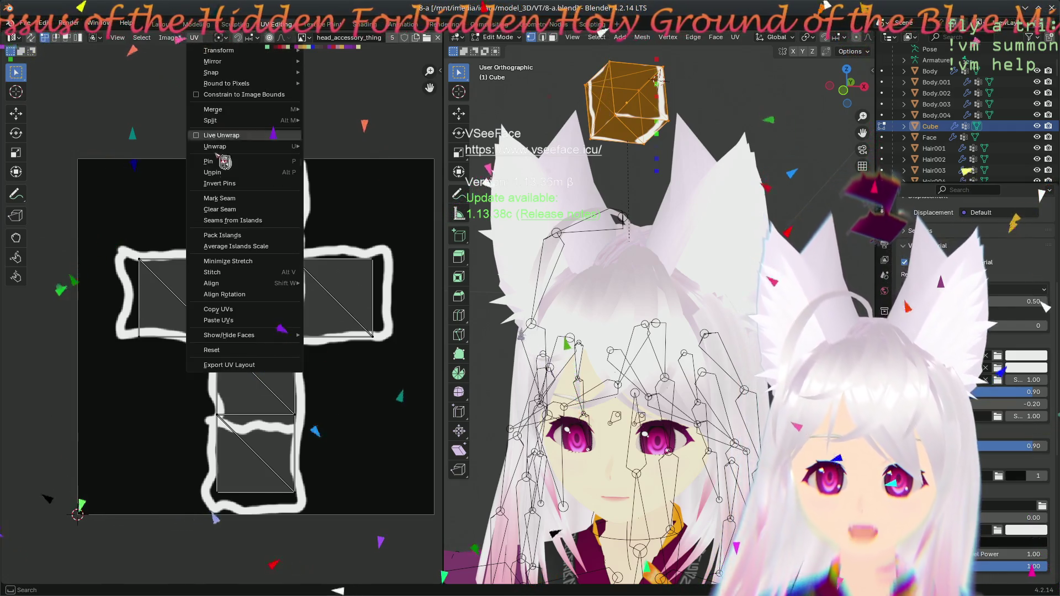
{"action": "left_click", "coordinate": [251, 366]}
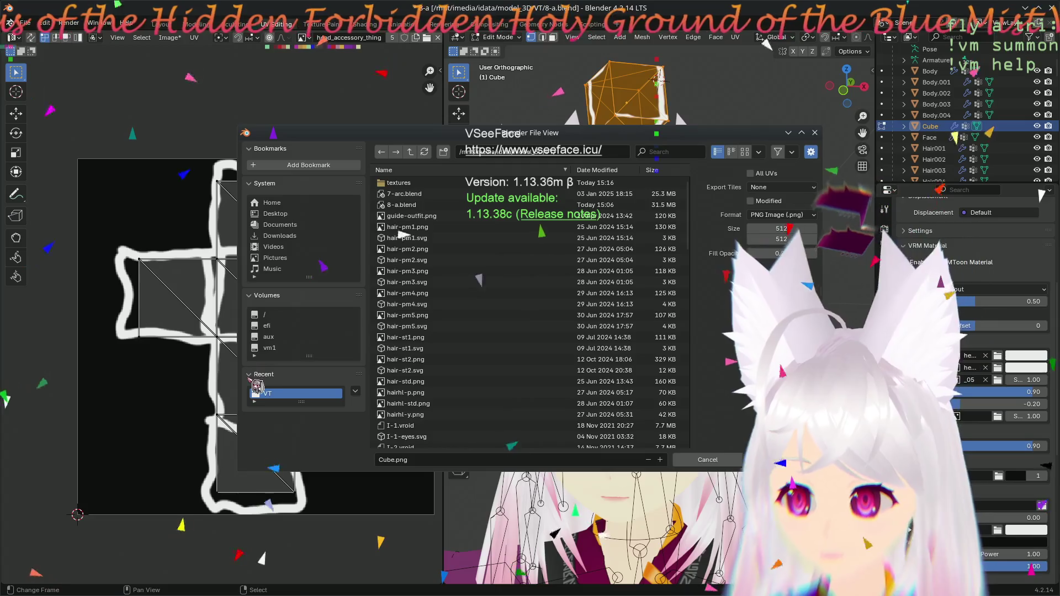
{"action": "scroll", "coordinate": [582, 310], "scroll_direction": "down", "scroll_amount": 15}
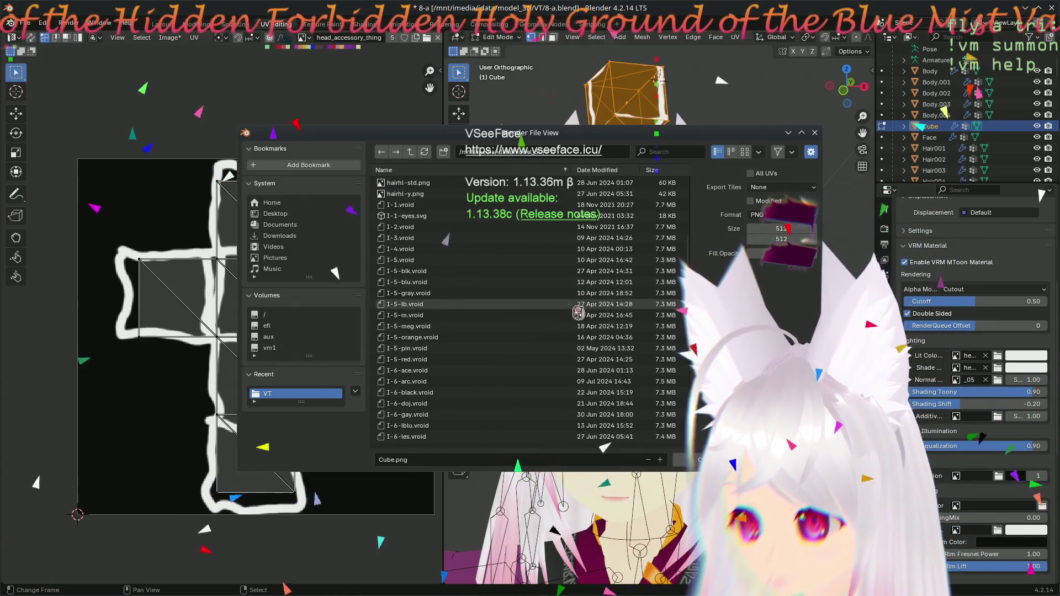
{"action": "scroll", "coordinate": [548, 380], "scroll_direction": "down", "scroll_amount": 5}
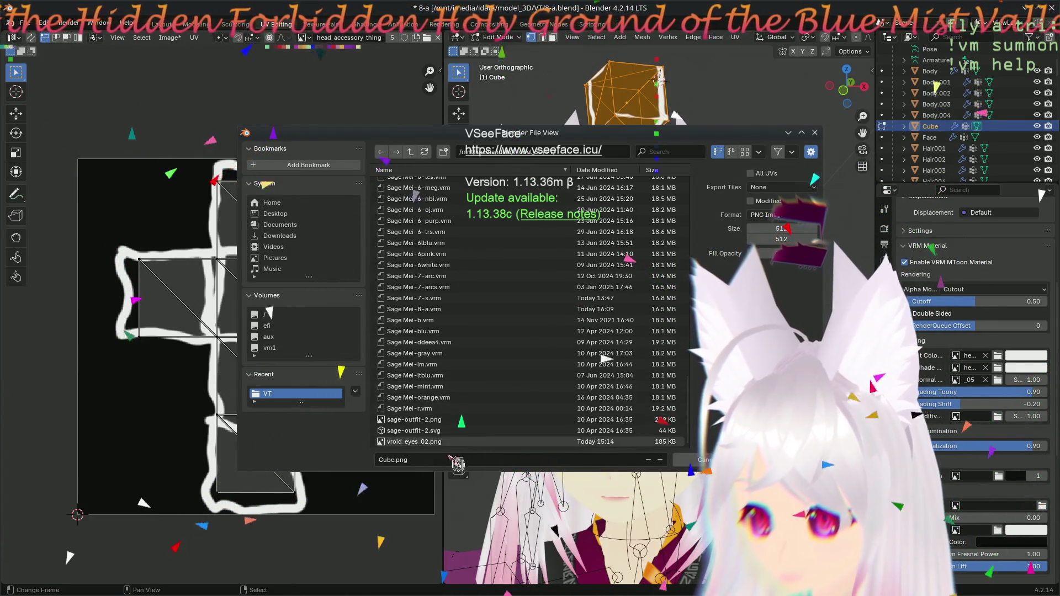
{"action": "left_click", "coordinate": [385, 461]}
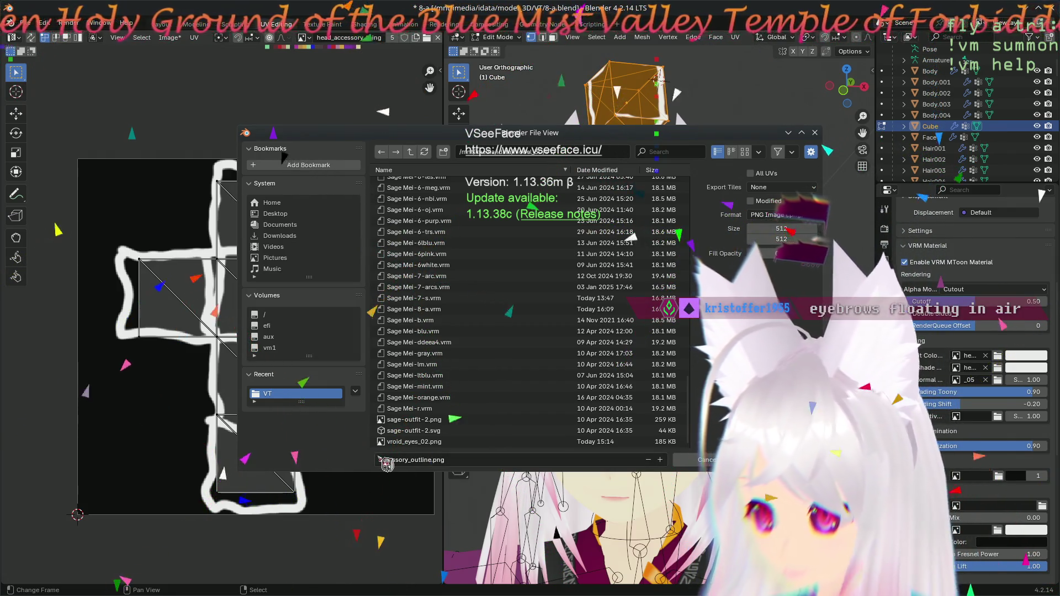
{"action": "key", "text": "Return"}
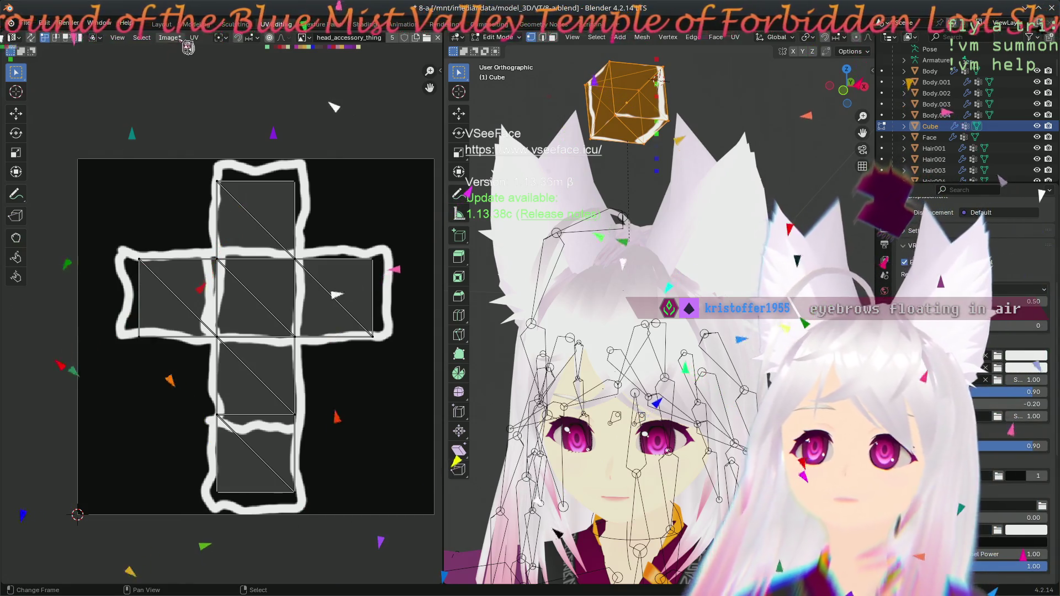
- Save the painted texture as head_accessory_thing.png in the textures folder via Image > Save As, then go to Krita
{"action": "left_click", "coordinate": [181, 39]}
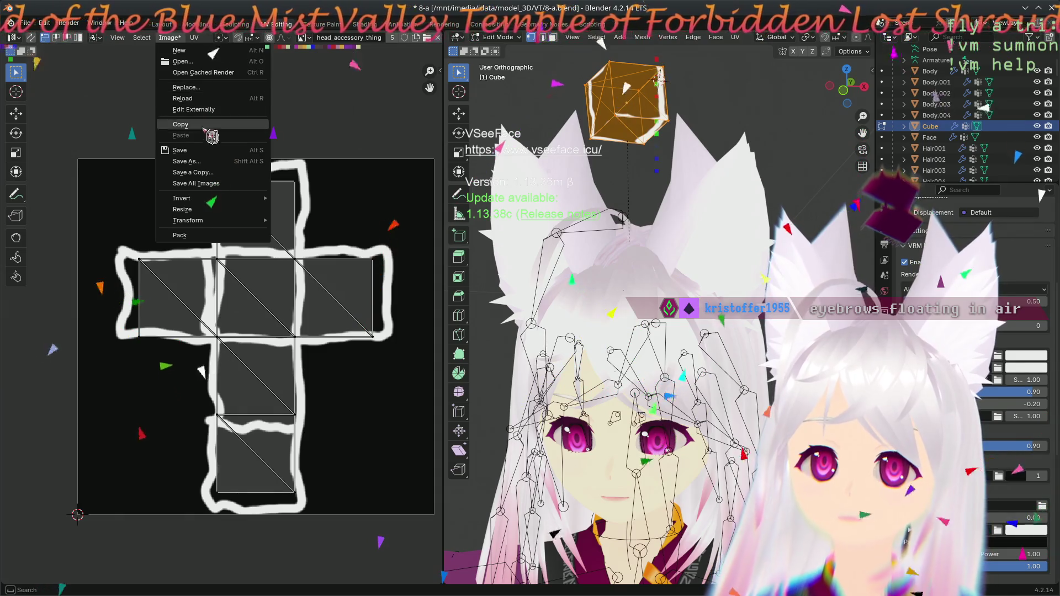
{"action": "left_click", "coordinate": [221, 88]}
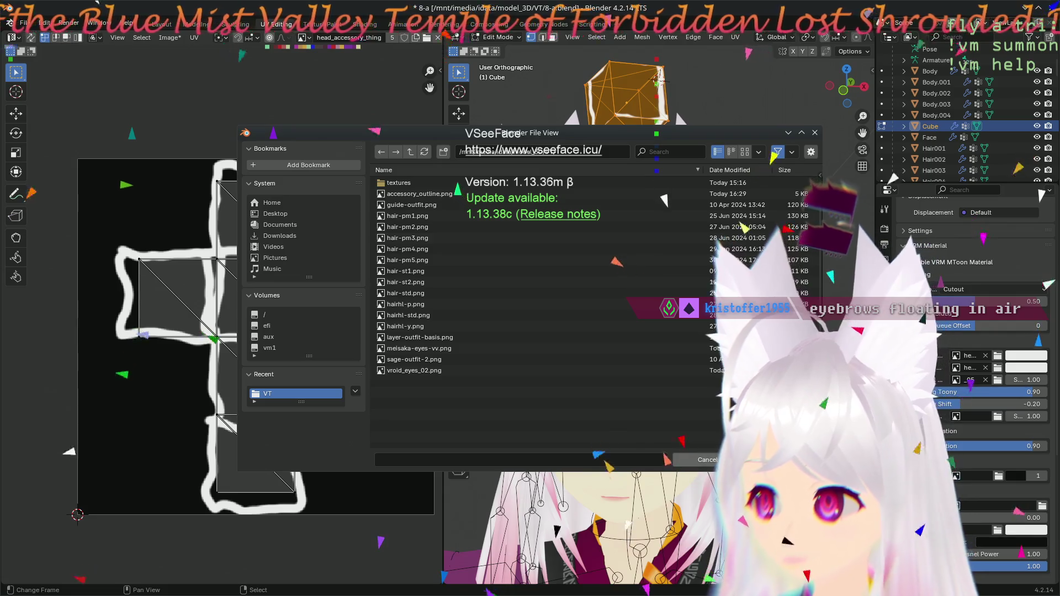
{"action": "key", "text": "Escape"}
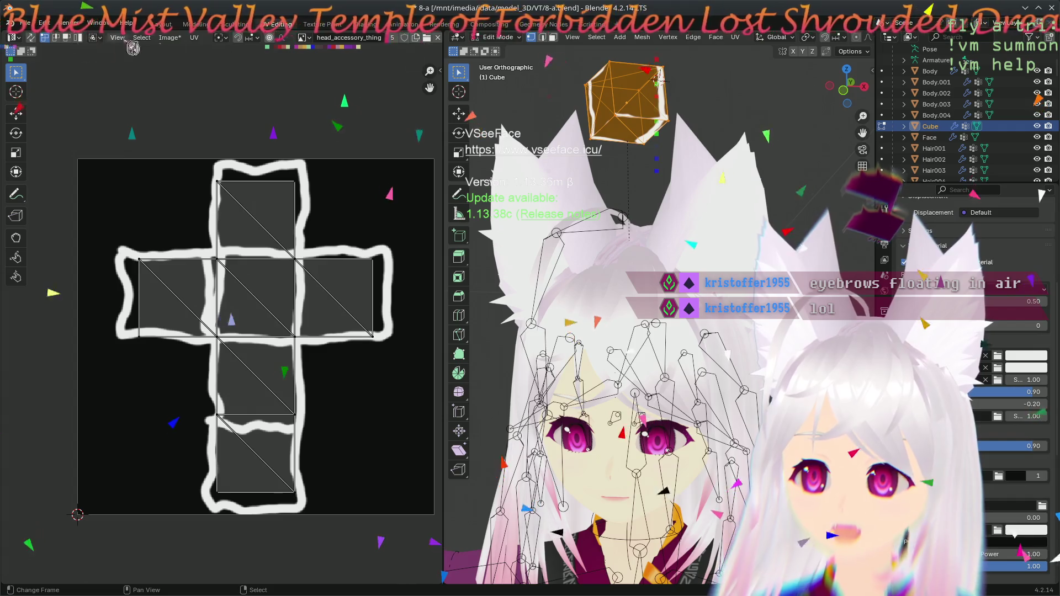
{"action": "left_click", "coordinate": [169, 37]}
{"action": "left_click", "coordinate": [220, 161]}
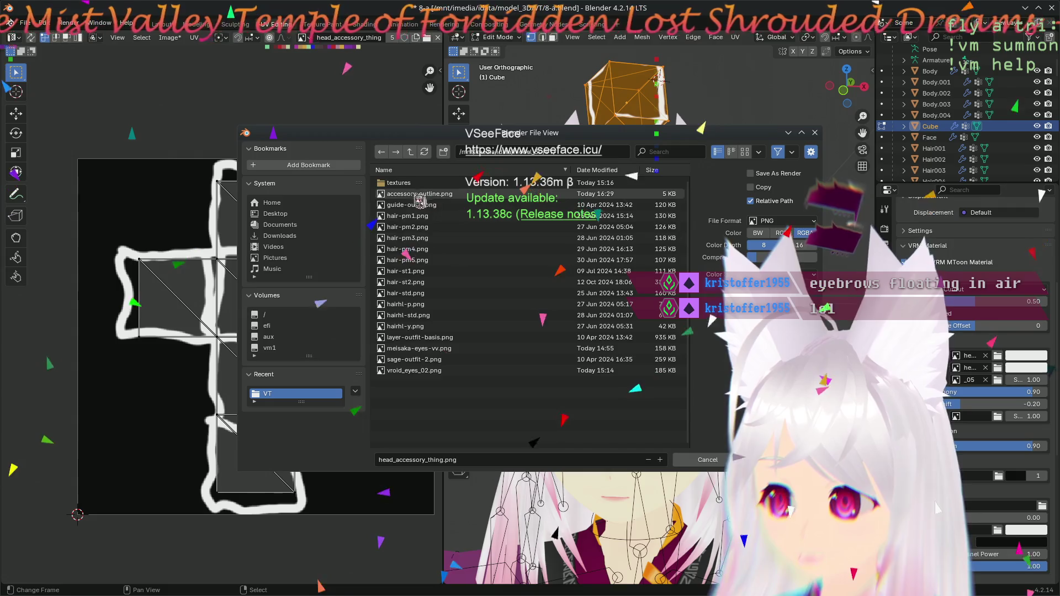
{"action": "left_click", "coordinate": [411, 183]}
{"action": "double_click", "coordinate": [412, 184]}
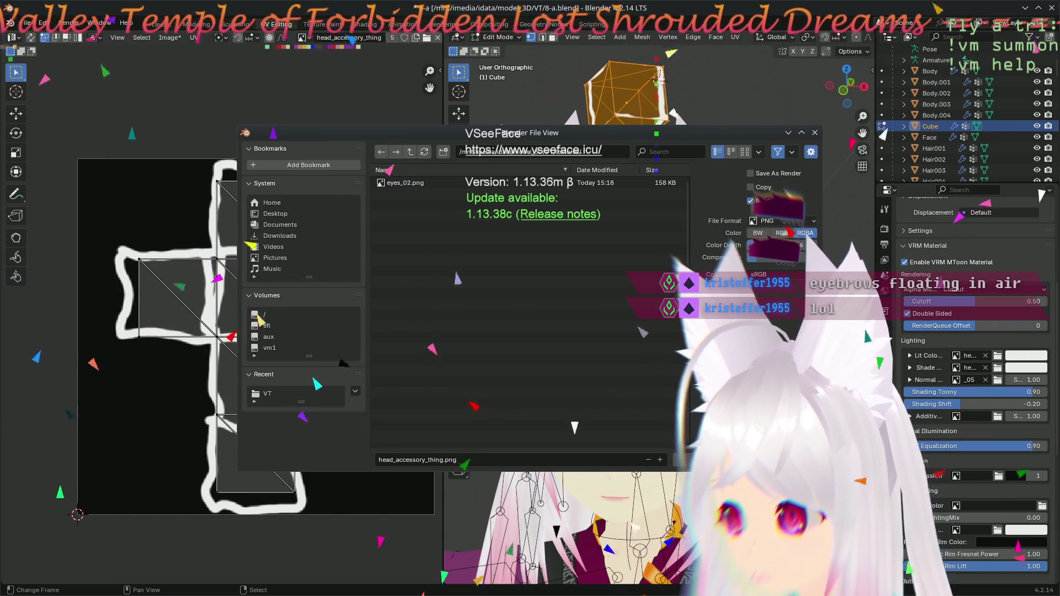
{"action": "key", "text": "Return"}
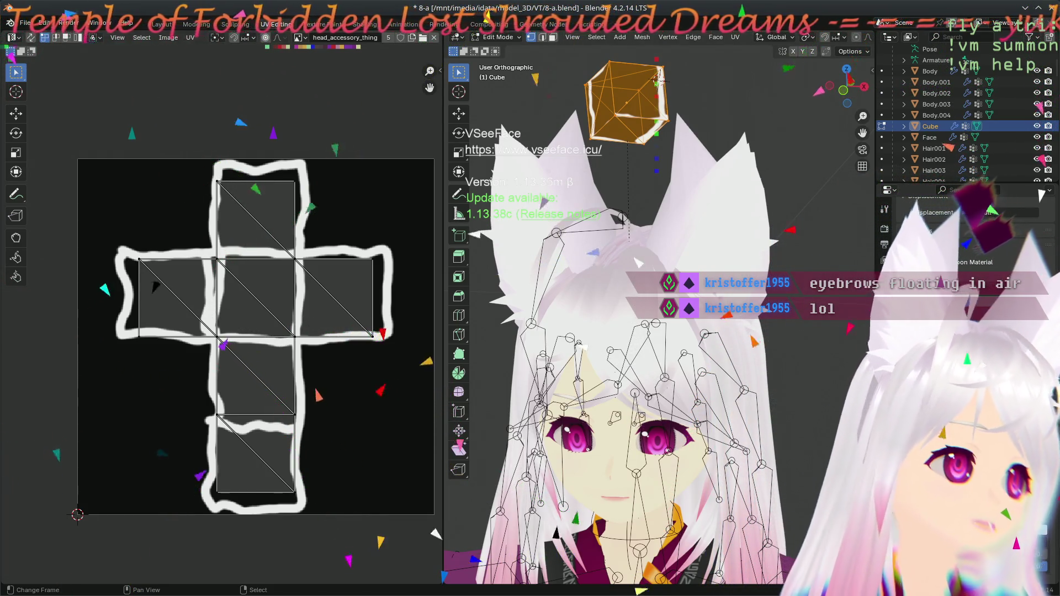
{"action": "key", "text": "alt+Tab"}
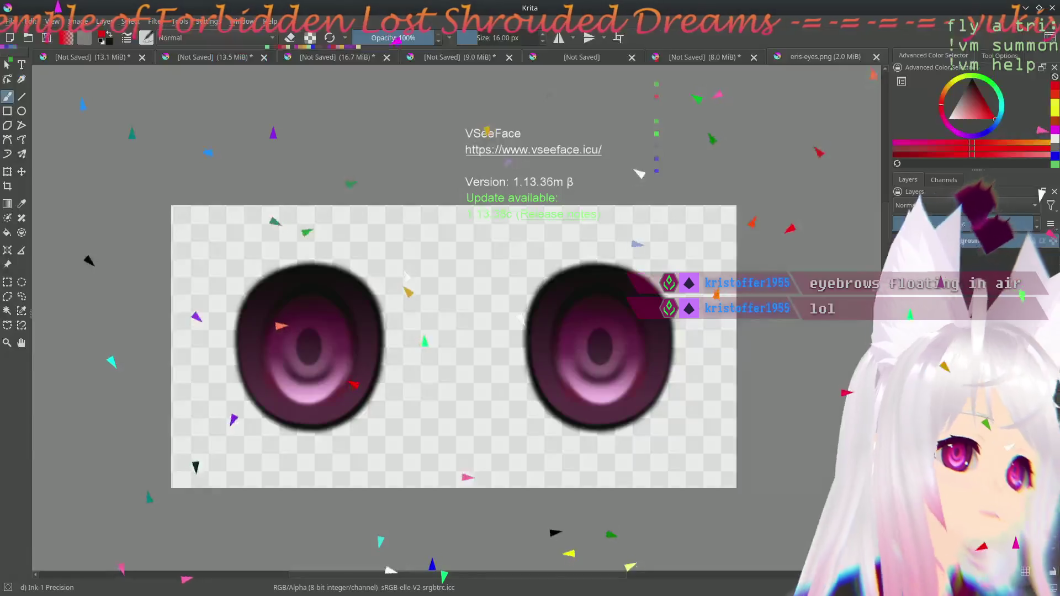
- In Krita's Open dialog, browse from the file system root into /mnt/imedia
{"action": "left_click", "coordinate": [30, 38]}
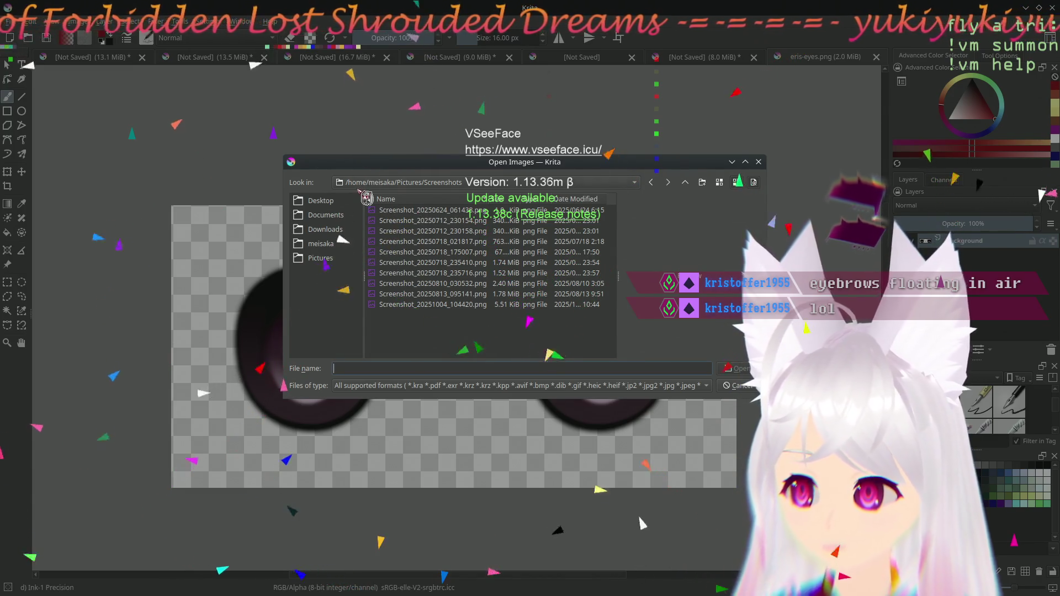
{"action": "left_click", "coordinate": [370, 182]}
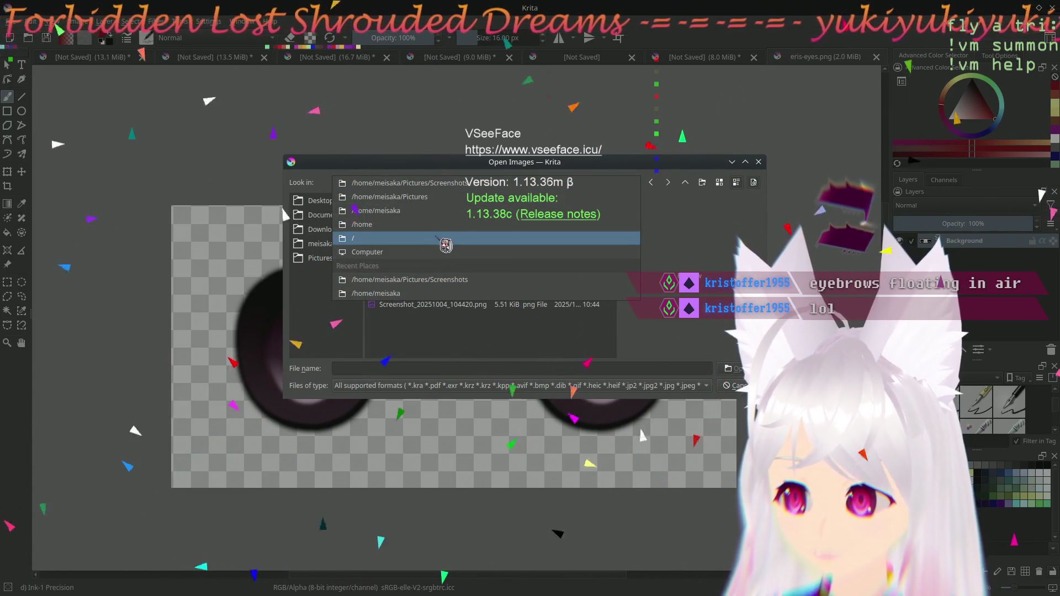
{"action": "left_click", "coordinate": [437, 238]}
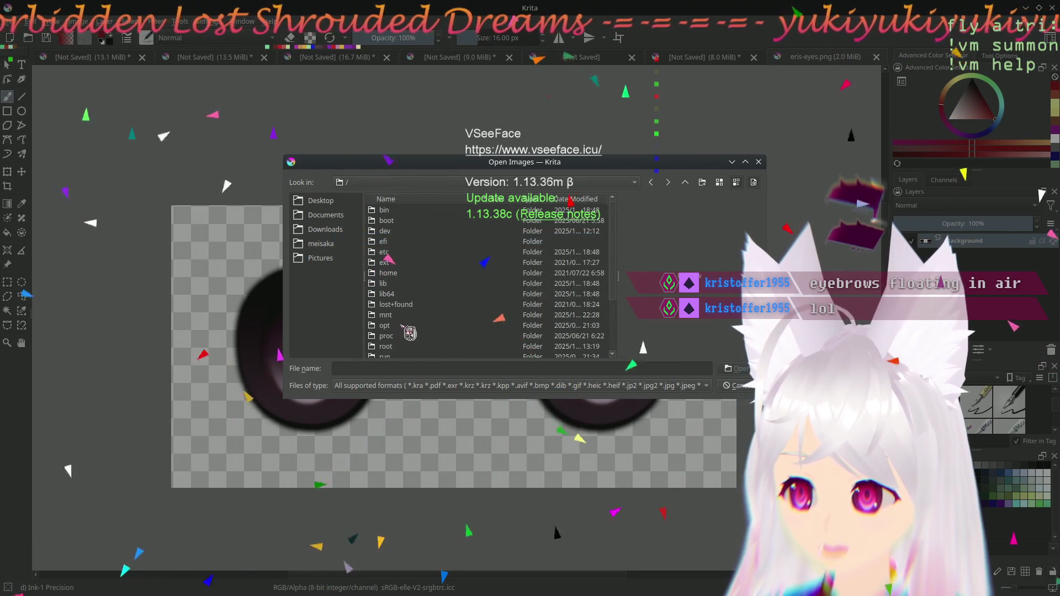
{"action": "double_click", "coordinate": [401, 320]}
{"action": "double_click", "coordinate": [389, 230]}
{"action": "double_click", "coordinate": [413, 241]}
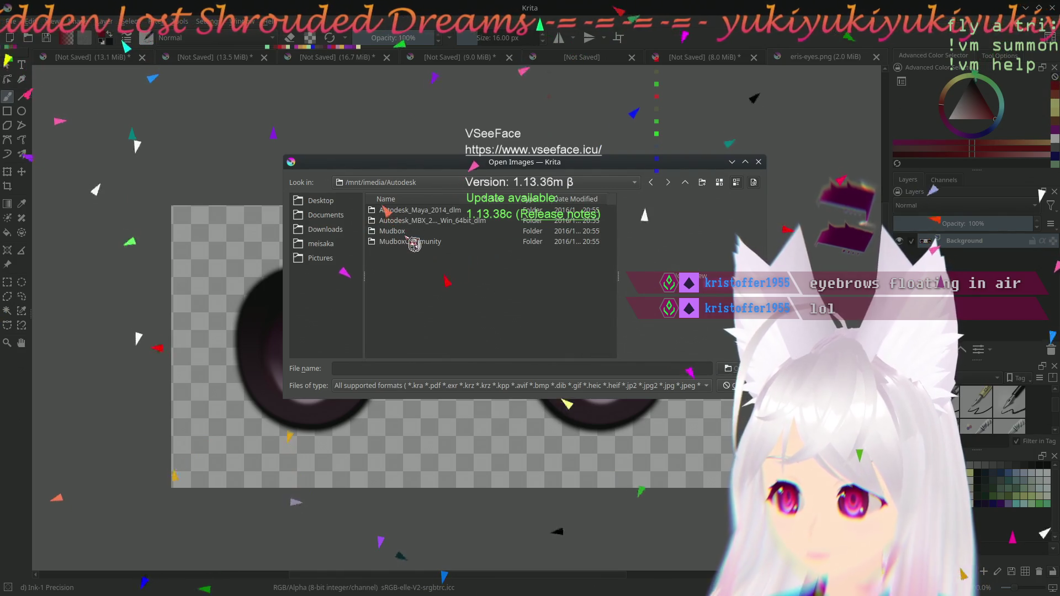
{"action": "left_click", "coordinate": [685, 183]}
- Continue through idata/model_3D/VT/textures and open head_accessory_thing.png
{"action": "scroll", "coordinate": [420, 314], "scroll_direction": "down", "scroll_amount": 3}
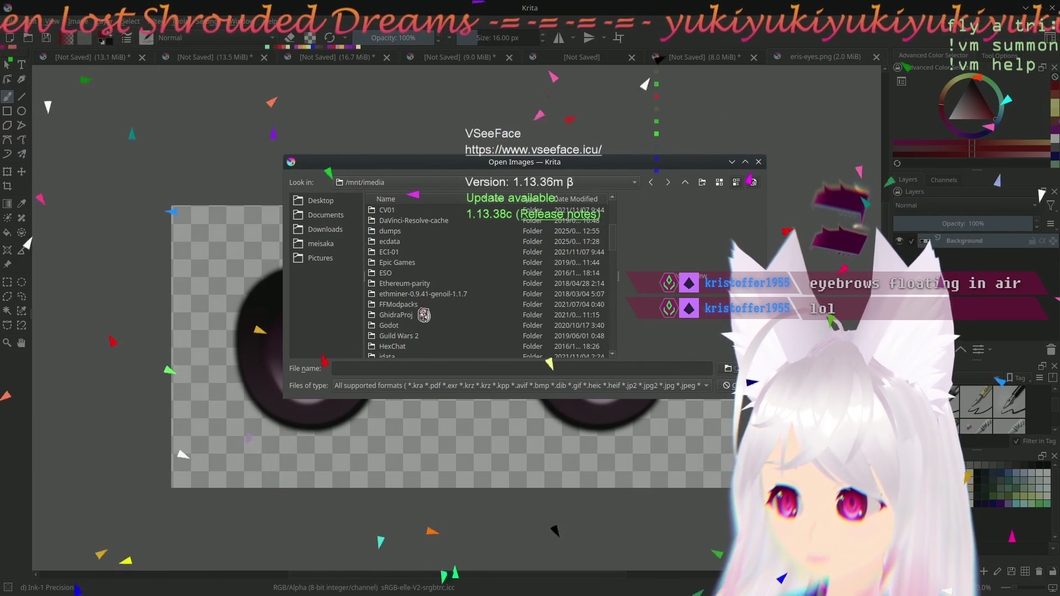
{"action": "double_click", "coordinate": [388, 231]}
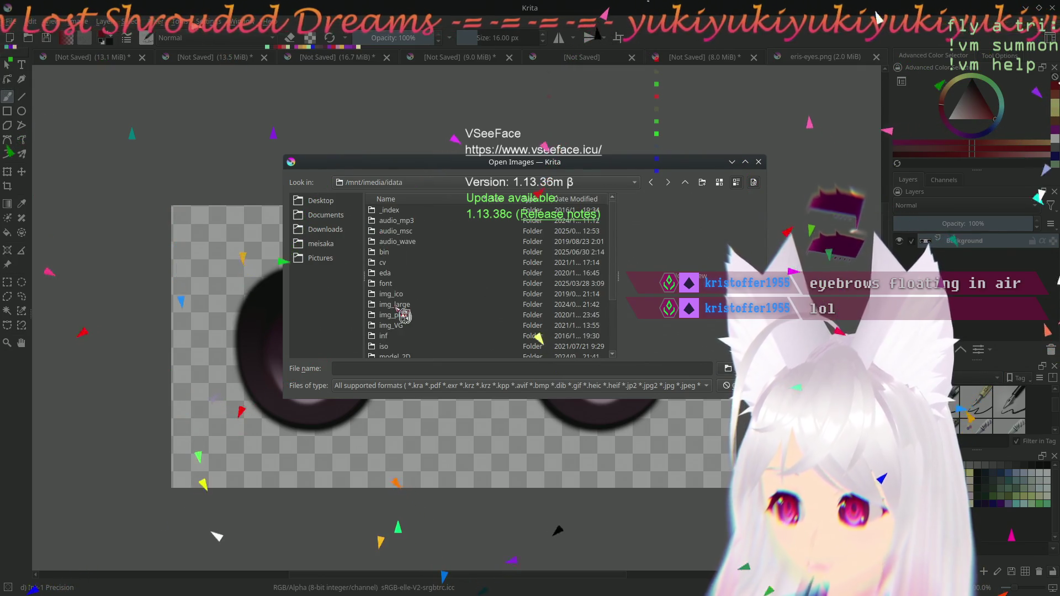
{"action": "scroll", "coordinate": [408, 309], "scroll_direction": "down", "scroll_amount": 3}
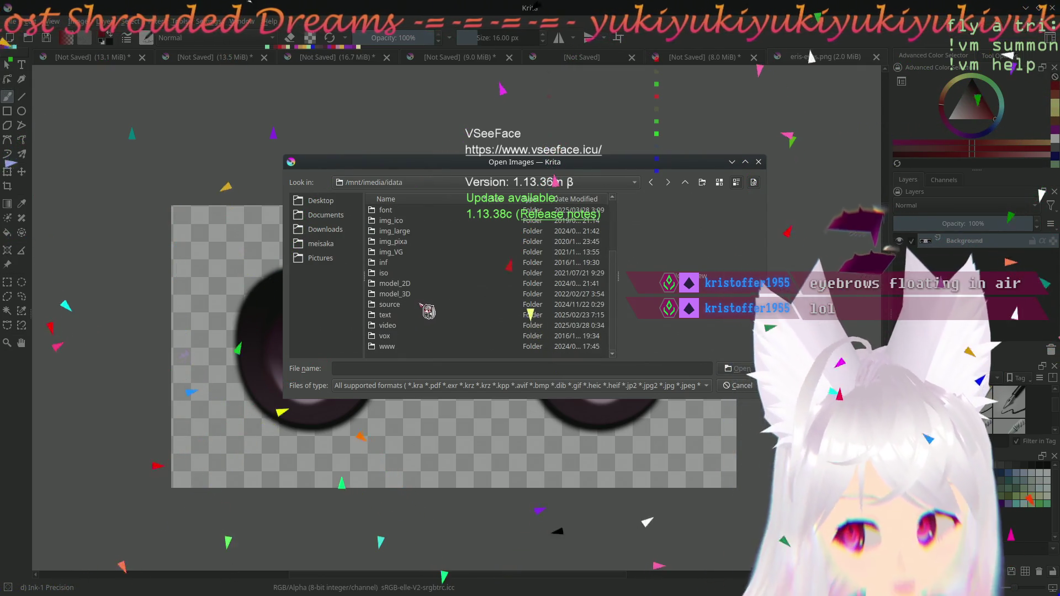
{"action": "double_click", "coordinate": [392, 298]}
{"action": "double_click", "coordinate": [438, 303]}
{"action": "double_click", "coordinate": [420, 211]}
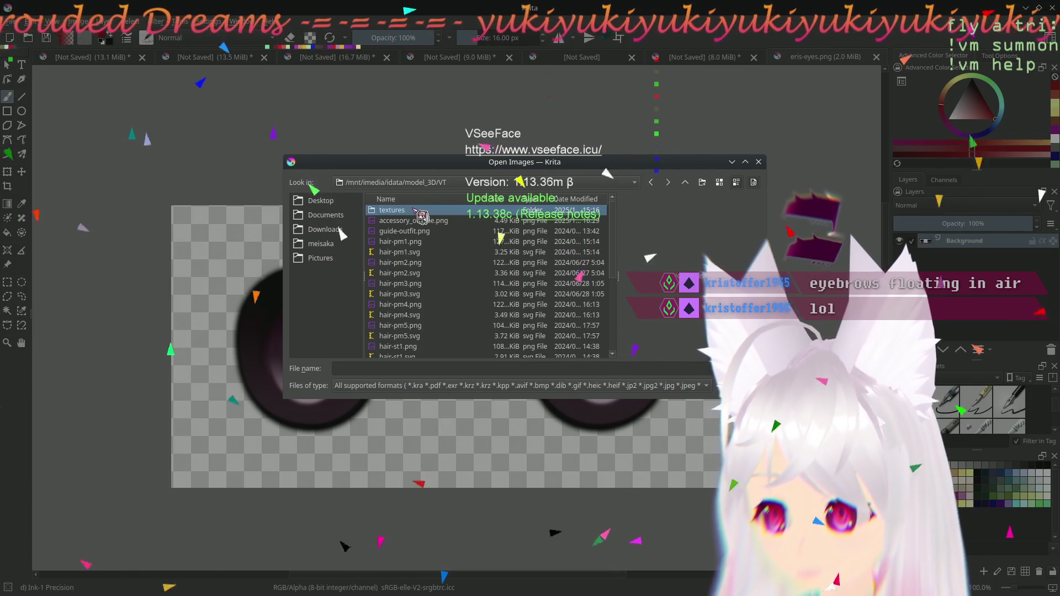
{"action": "double_click", "coordinate": [425, 230]}
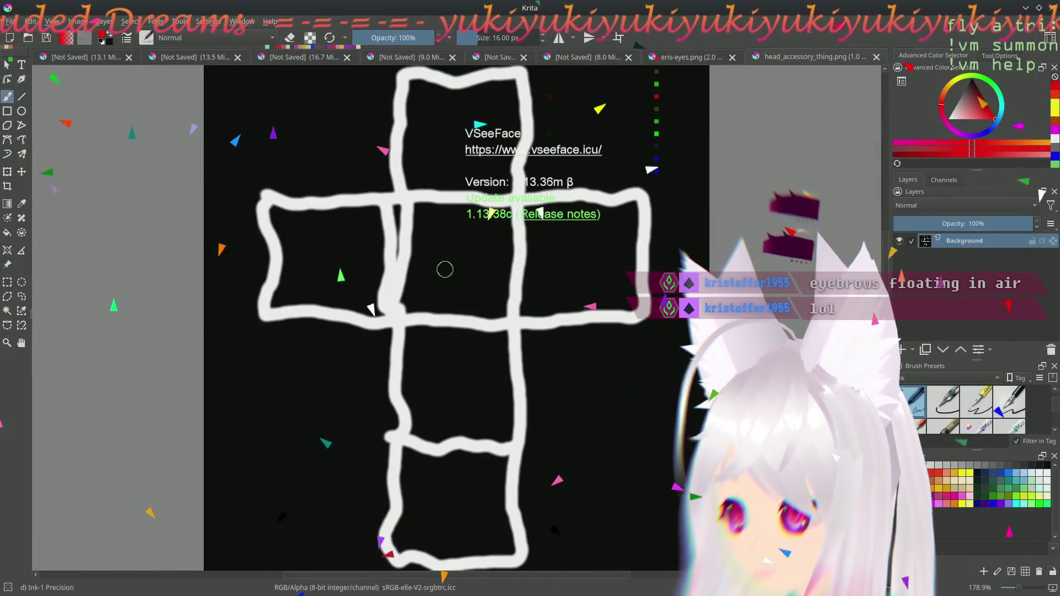
{"action": "scroll", "coordinate": [338, 181], "scroll_direction": "down", "scroll_amount": 3}
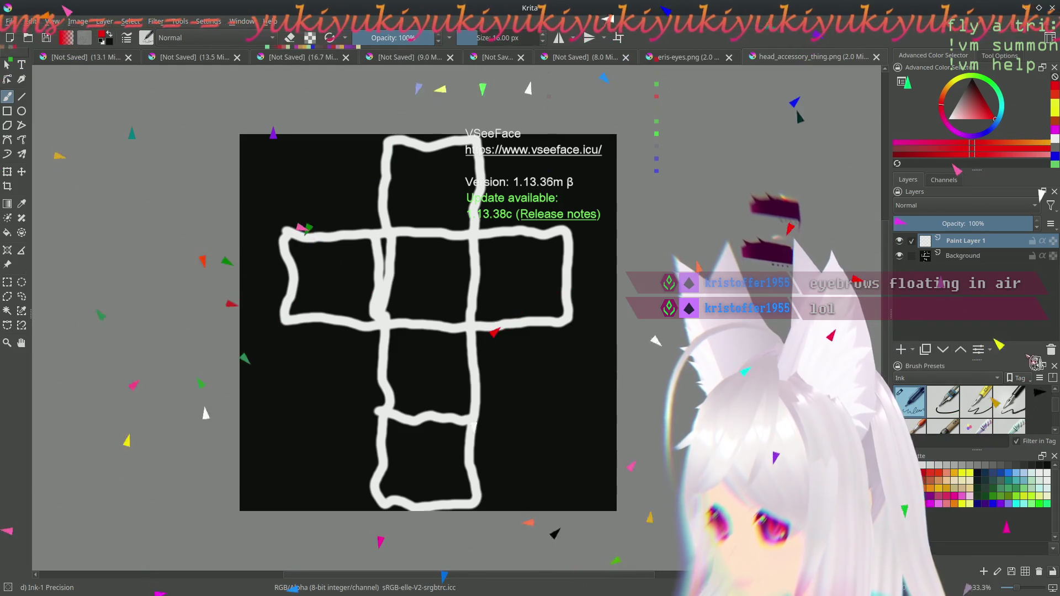
{"action": "right_click", "coordinate": [1000, 356]}
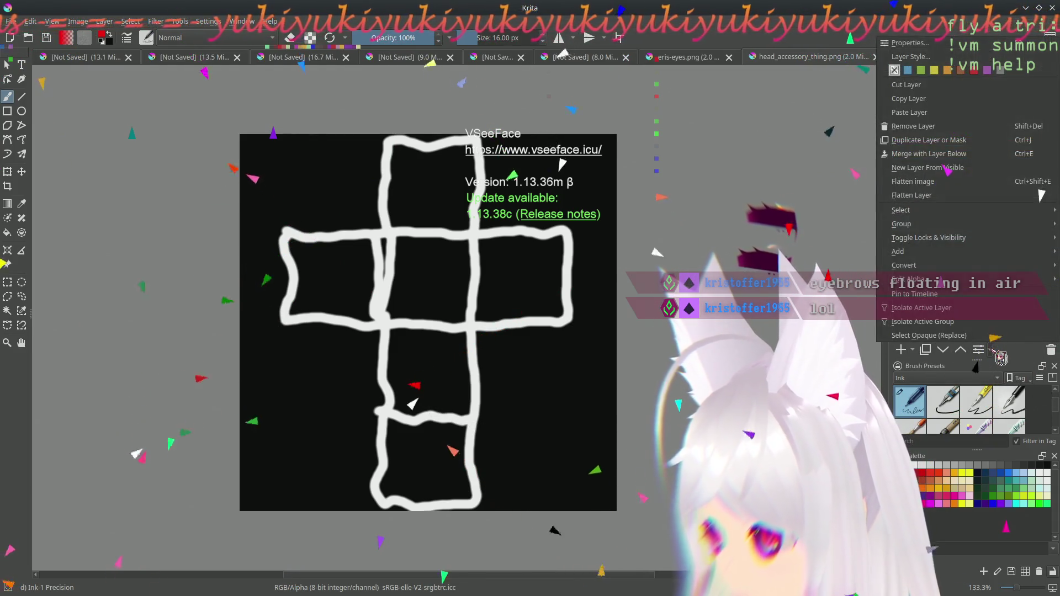
{"action": "key", "text": "Escape"}
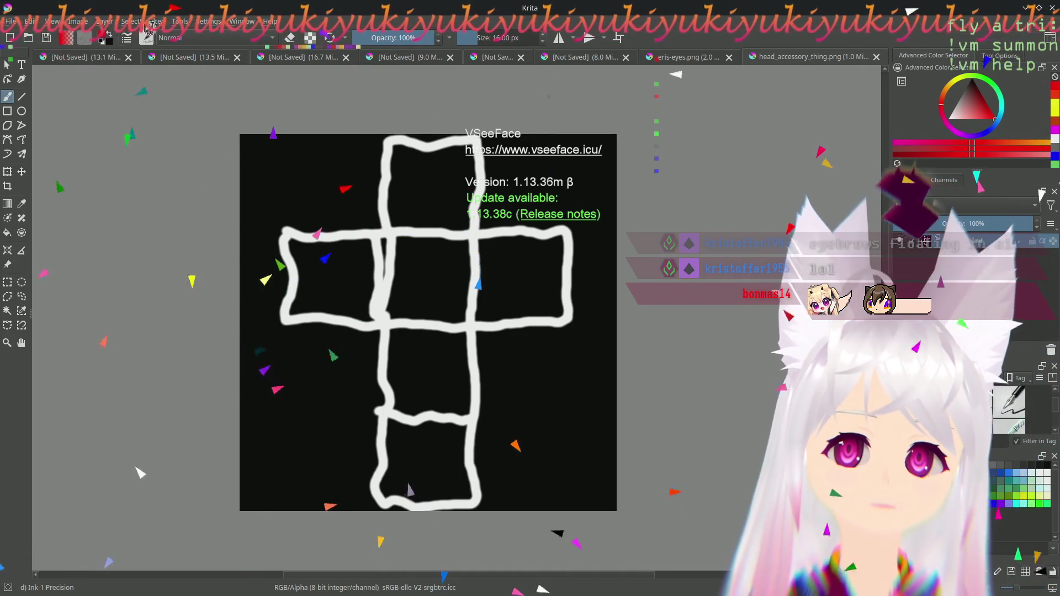
- Start a new file layer via Layer > New > Add File Layer
{"action": "left_click", "coordinate": [131, 21]}
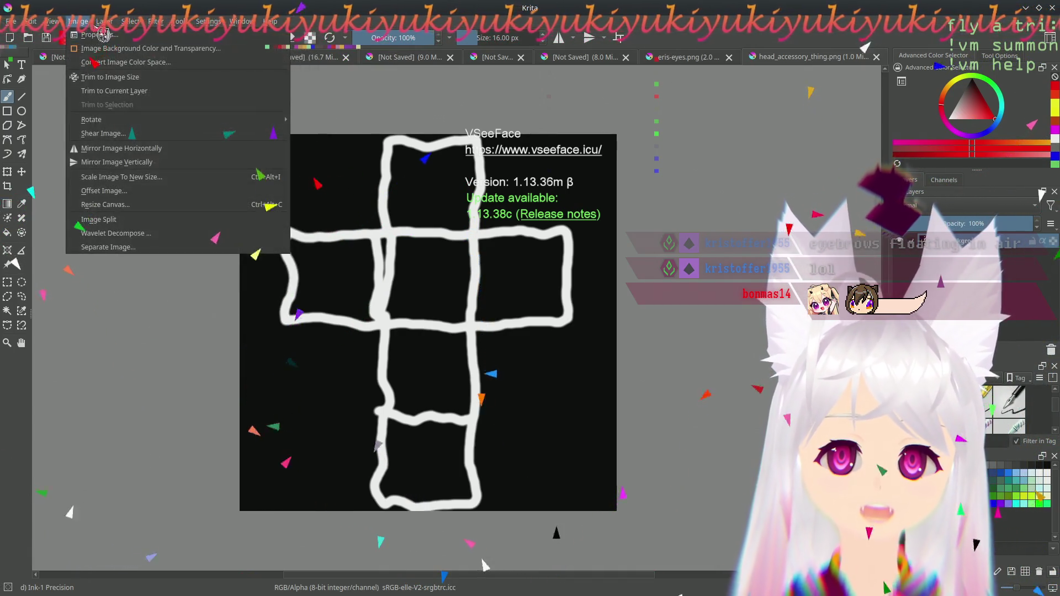
{"action": "mouse_move", "coordinate": [262, 82]}
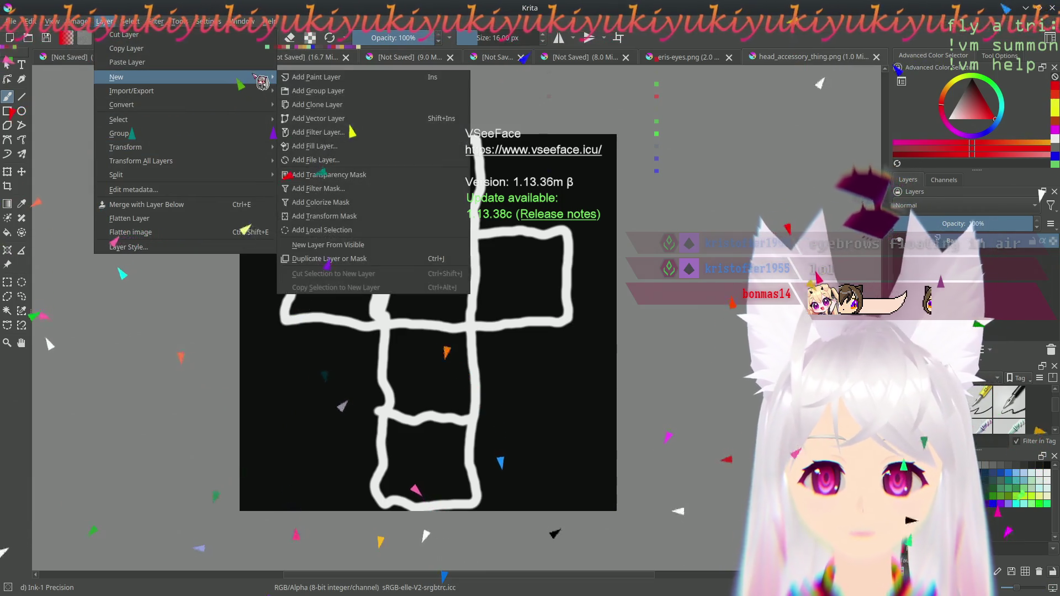
{"action": "mouse_move", "coordinate": [246, 98]}
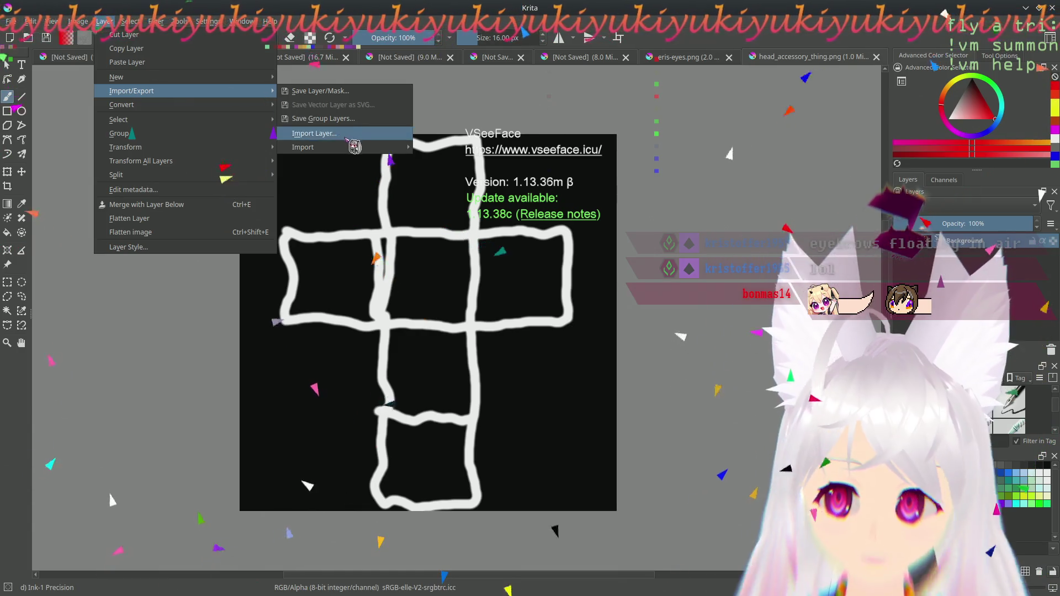
{"action": "mouse_move", "coordinate": [359, 150]}
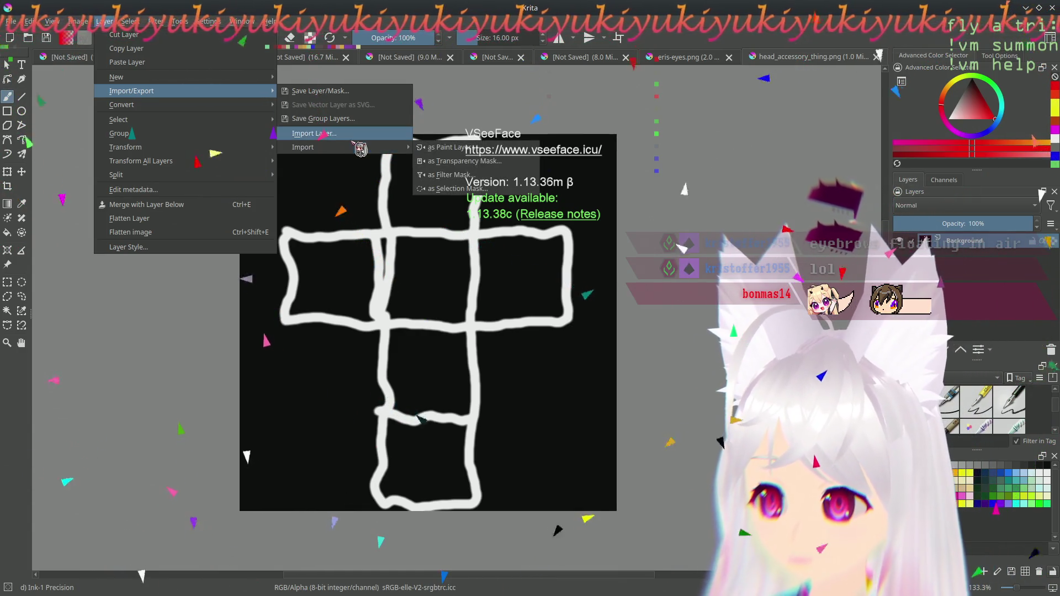
{"action": "mouse_move", "coordinate": [193, 85]}
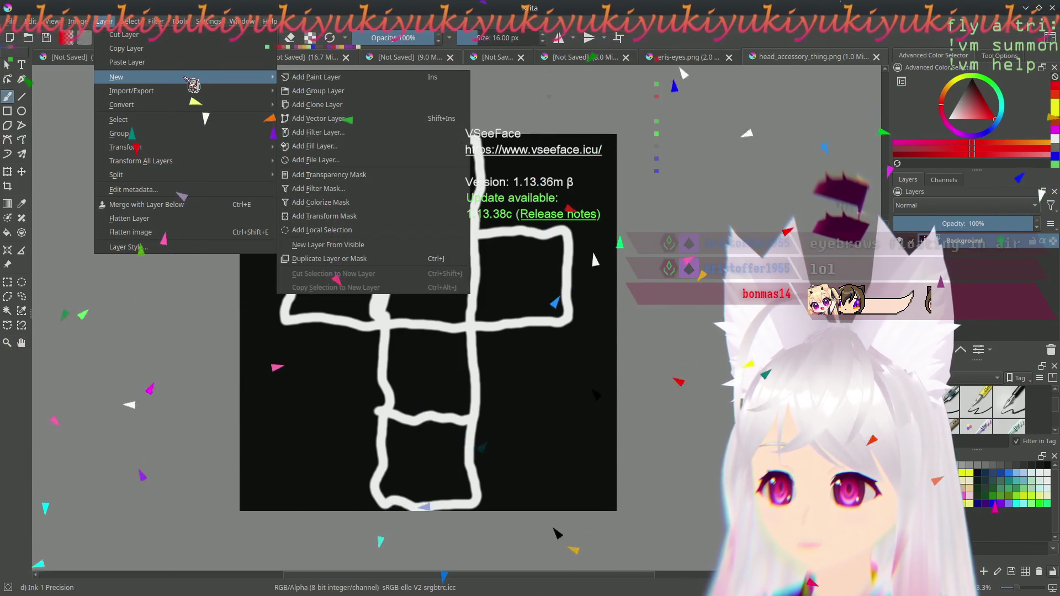
{"action": "left_click", "coordinate": [316, 160]}
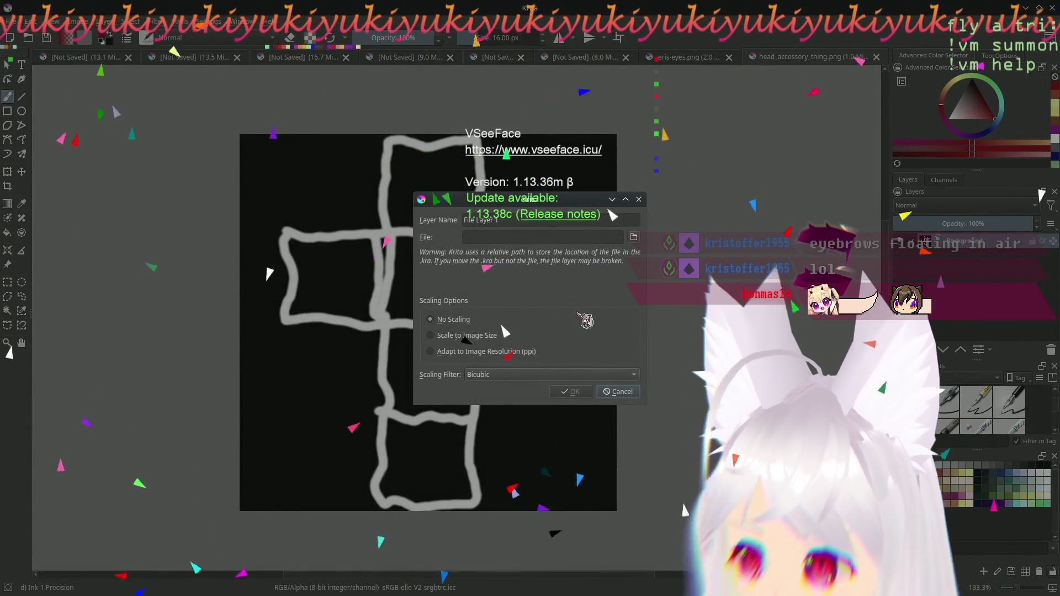
- Link accessory_outline.png from the VT folder with No Scaling and confirm
{"action": "left_click", "coordinate": [634, 237]}
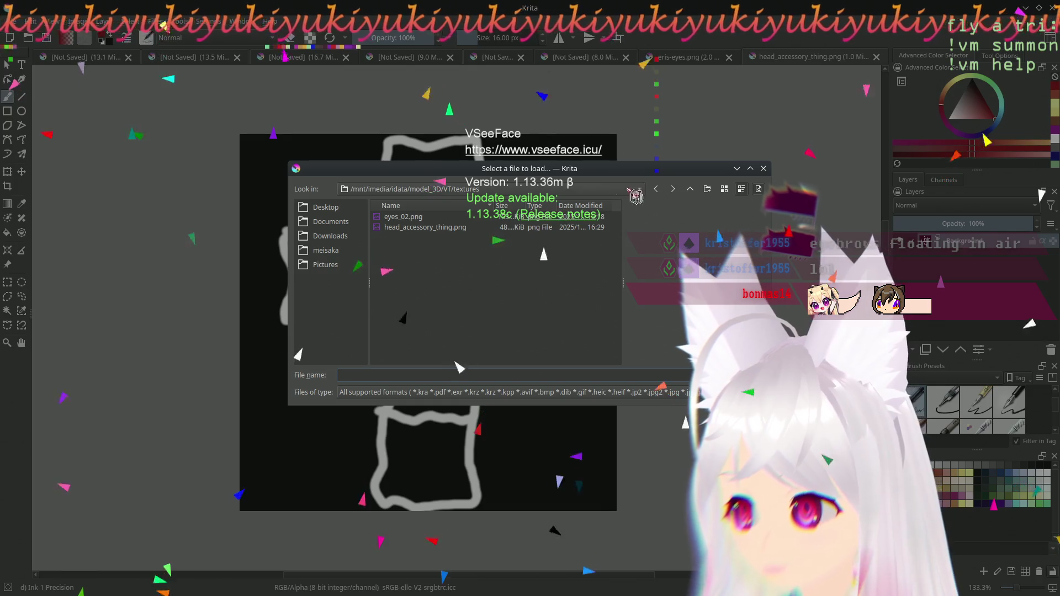
{"action": "key", "text": "BackSpace"}
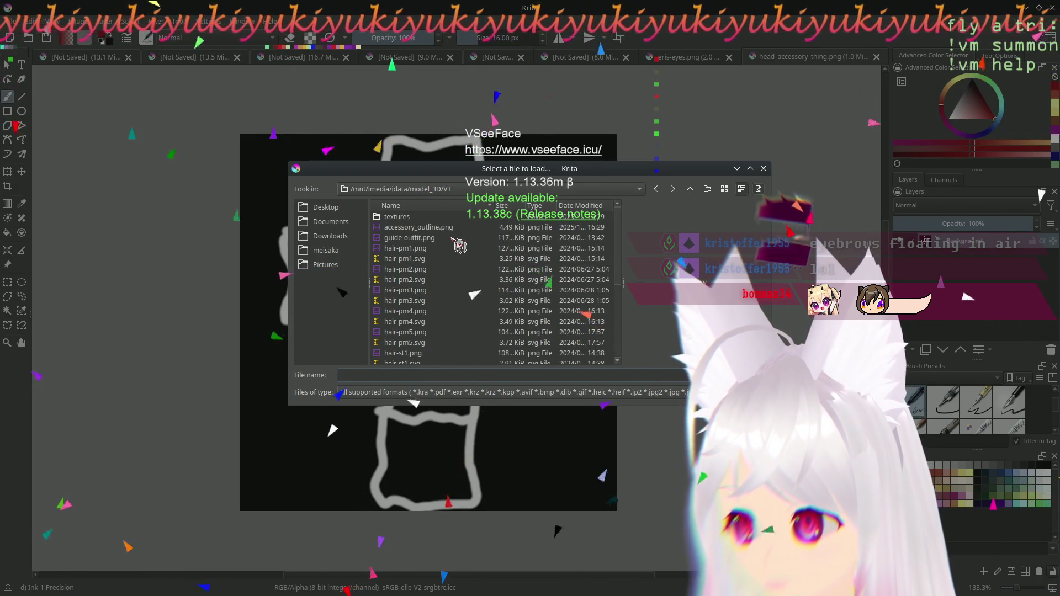
{"action": "double_click", "coordinate": [418, 227]}
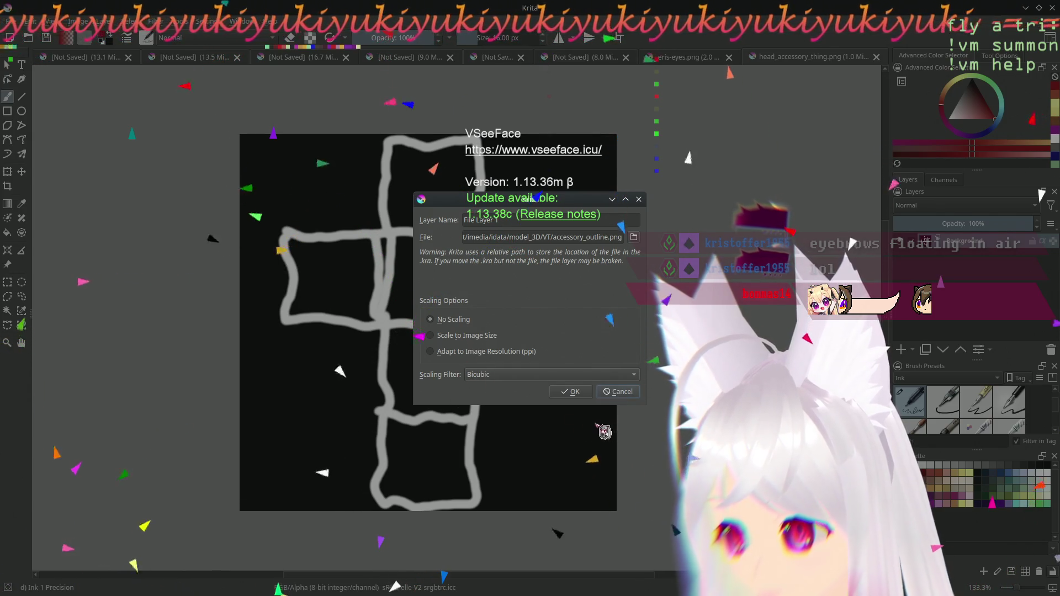
{"action": "left_click", "coordinate": [569, 391]}
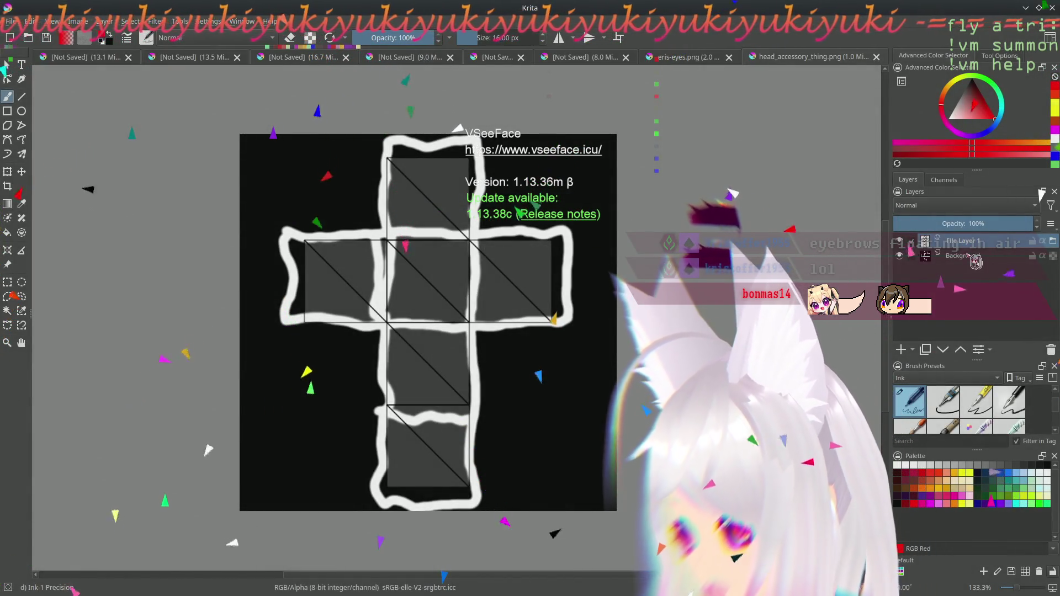